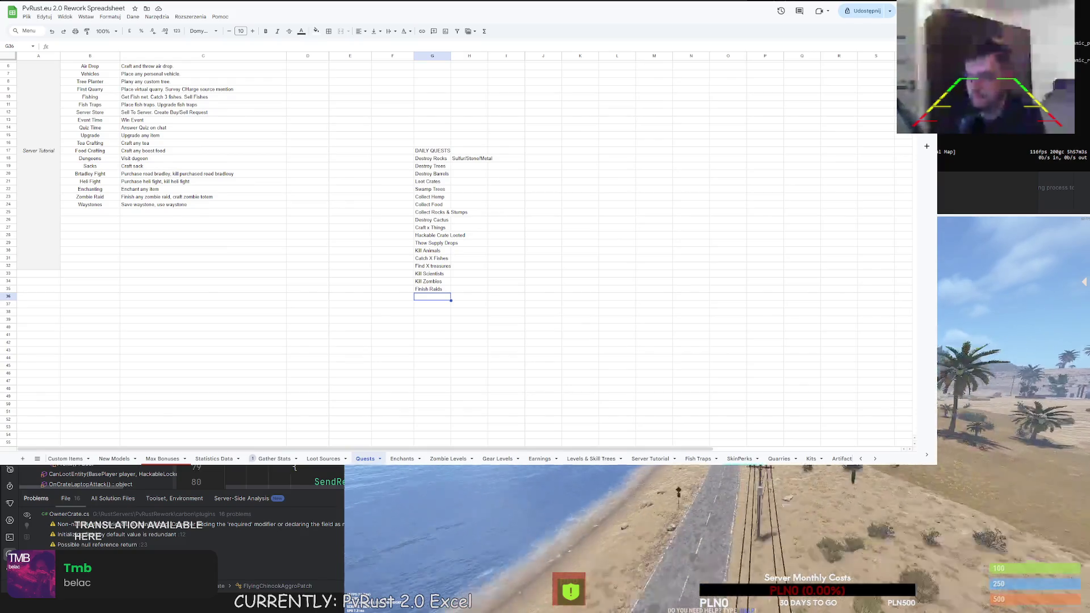
Send the /zombie and quarry chat commands in Rust, then close the quarry management panel
type("/zombie")
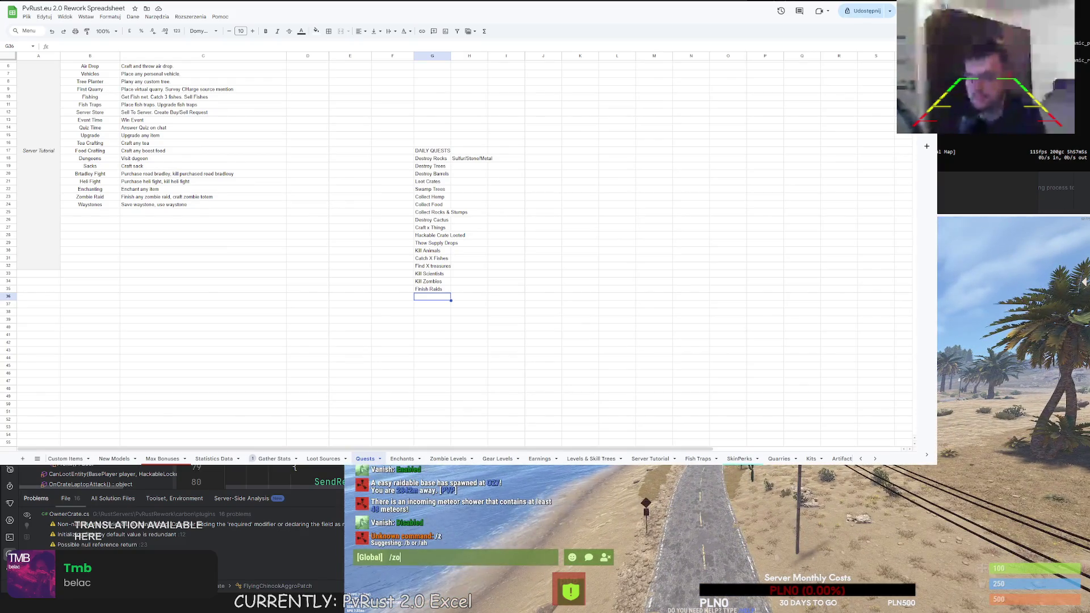
key("Return")
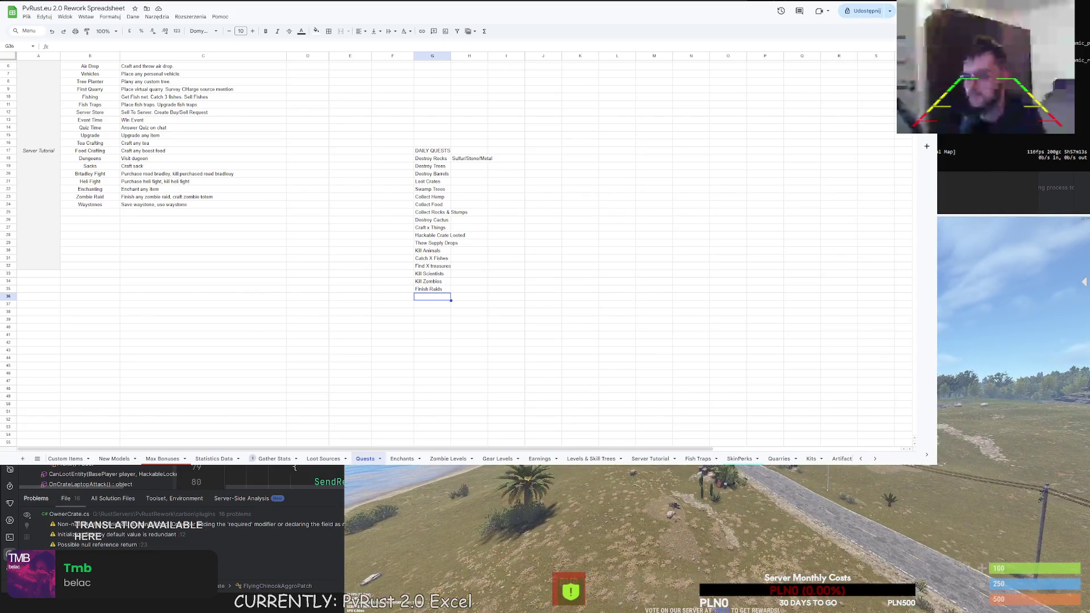
key("Return")
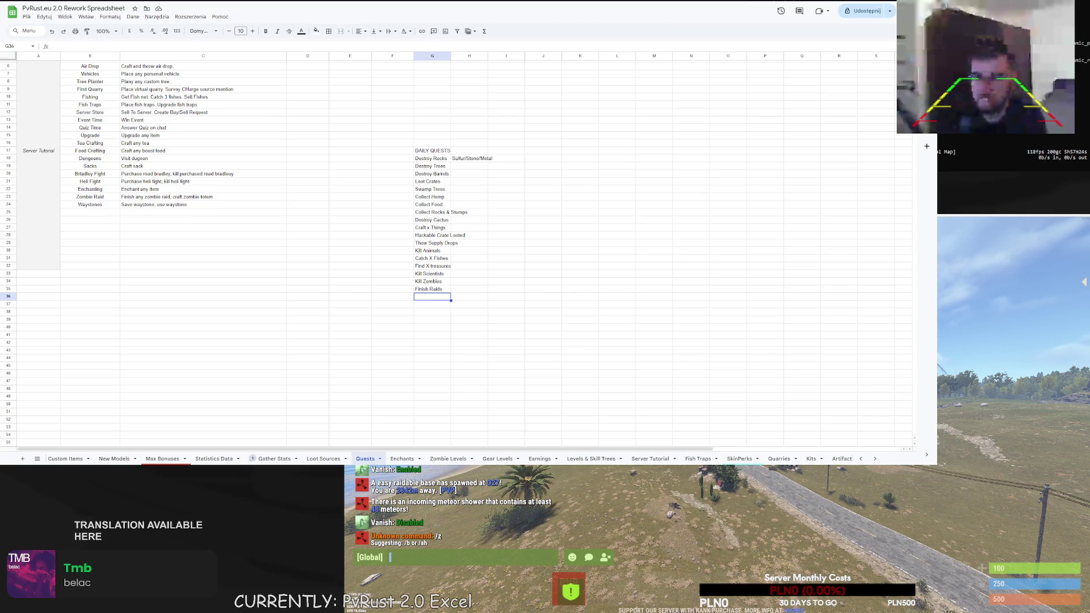
type("/vq")
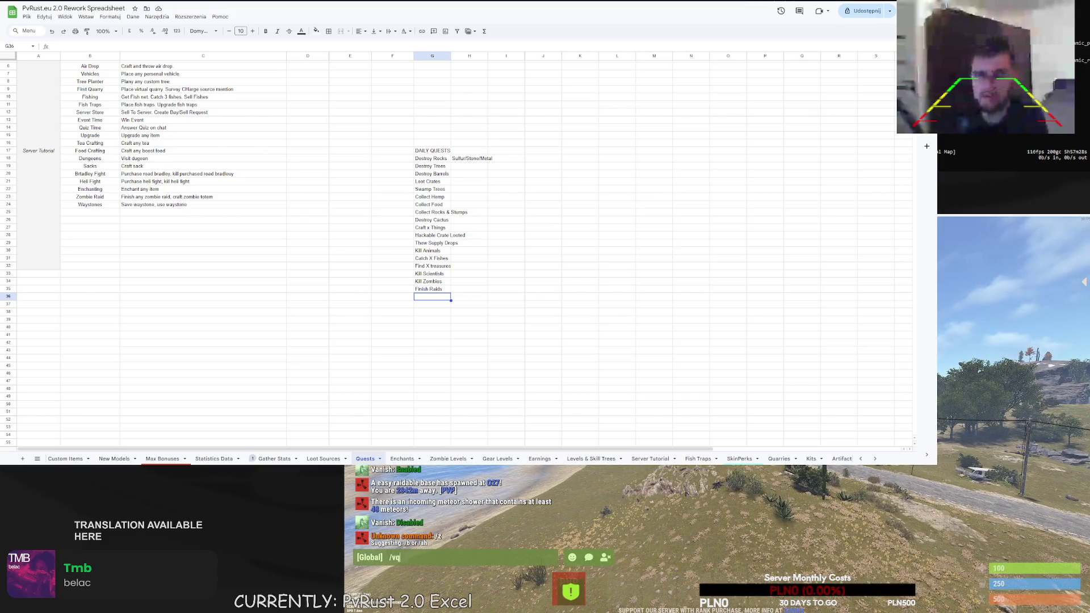
key("Return")
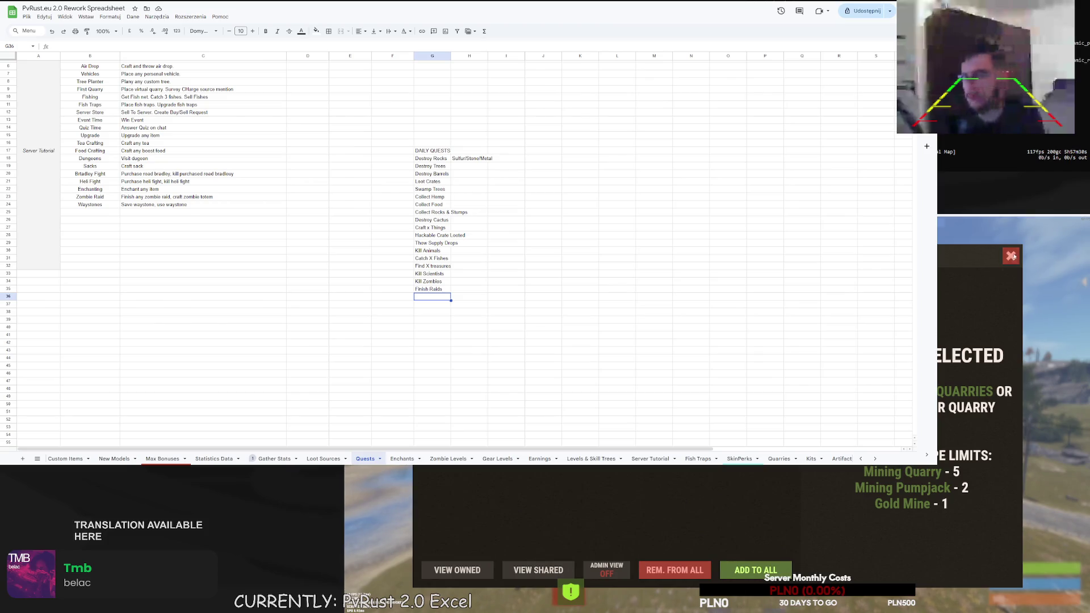
left_click(1010, 256)
Send /zombie in the game chat again and open a new browser tab
key("Return")
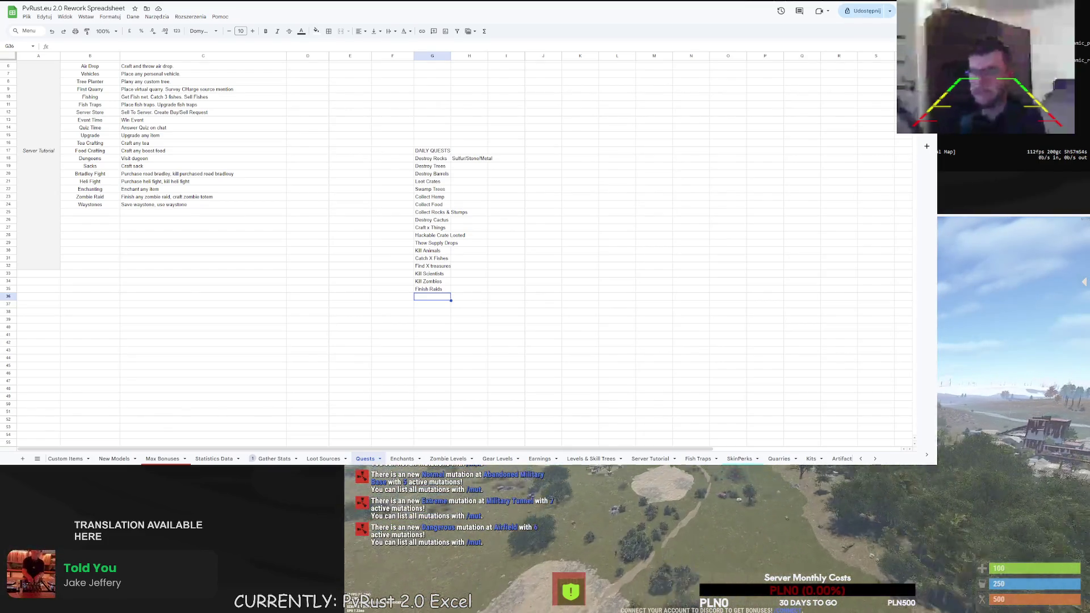
type("/zombie")
key("Return")
key("Return")
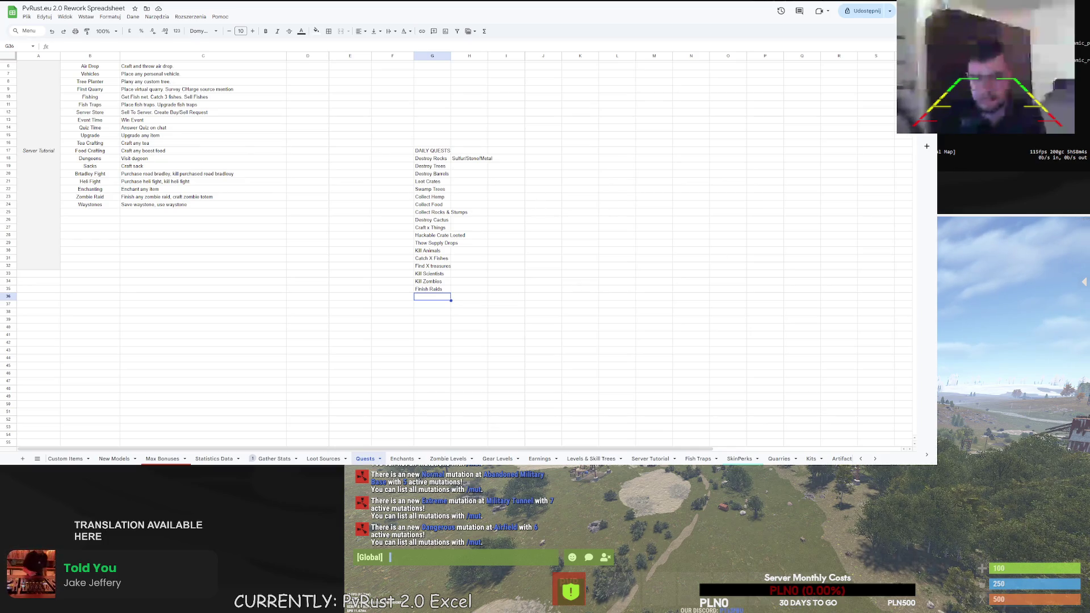
key("ctrl+t")
Search 'json validator' and validate the UI JSON in JSONLint, which reports it invalid
type("json validator")
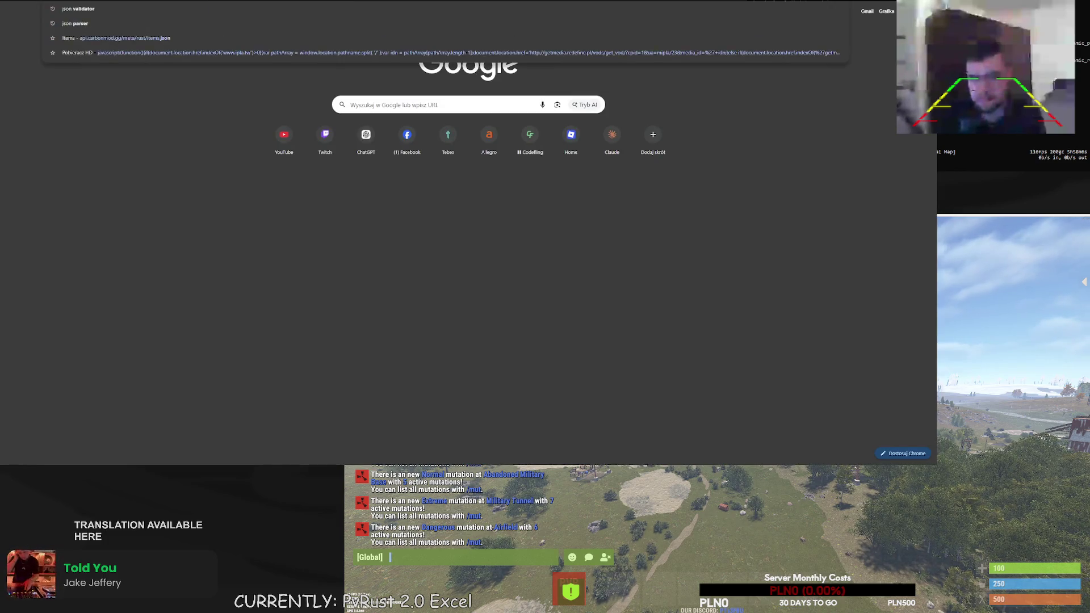
key("Return")
left_click(154, 82)
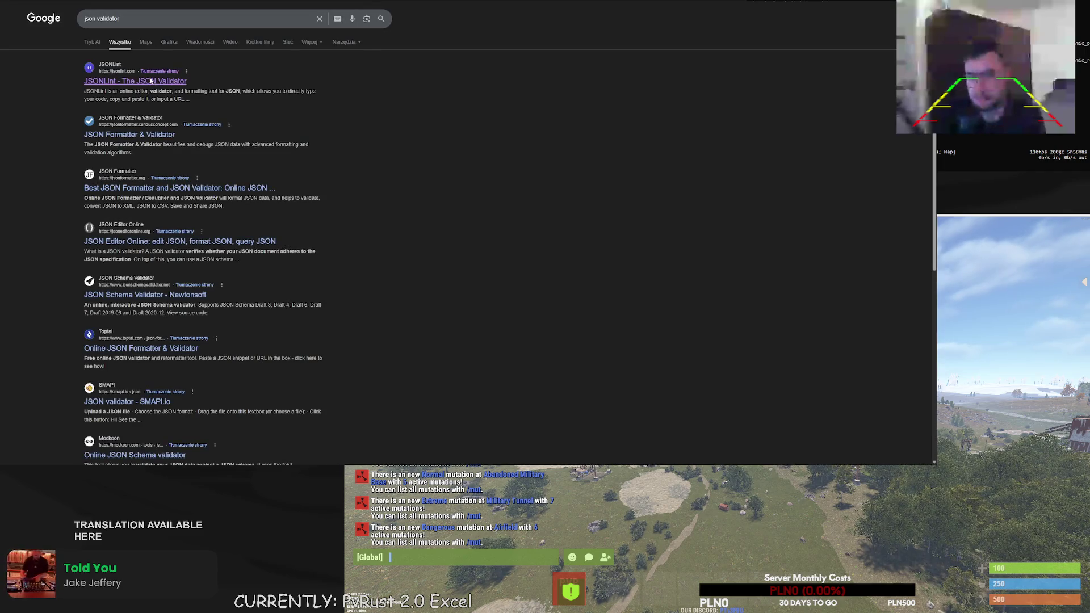
key("ctrl+v")
left_click(268, 213)
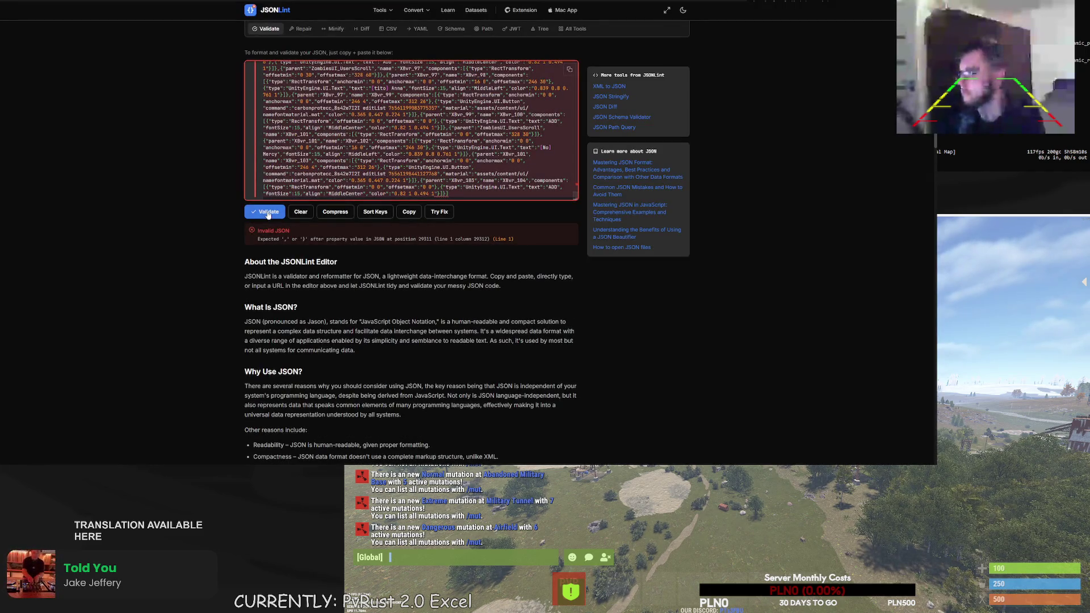
scroll(343, 151, "up", 10)
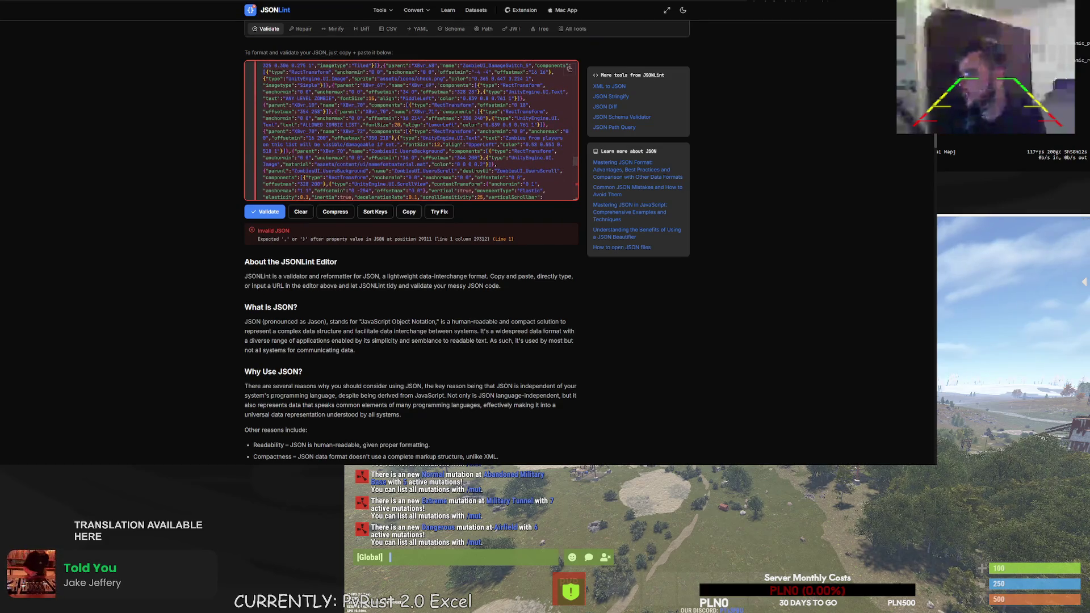
Paste the same UI JSON into the JSON Formatter & Validator input
key("alt+Left")
left_click(113, 136)
key("ctrl+v")
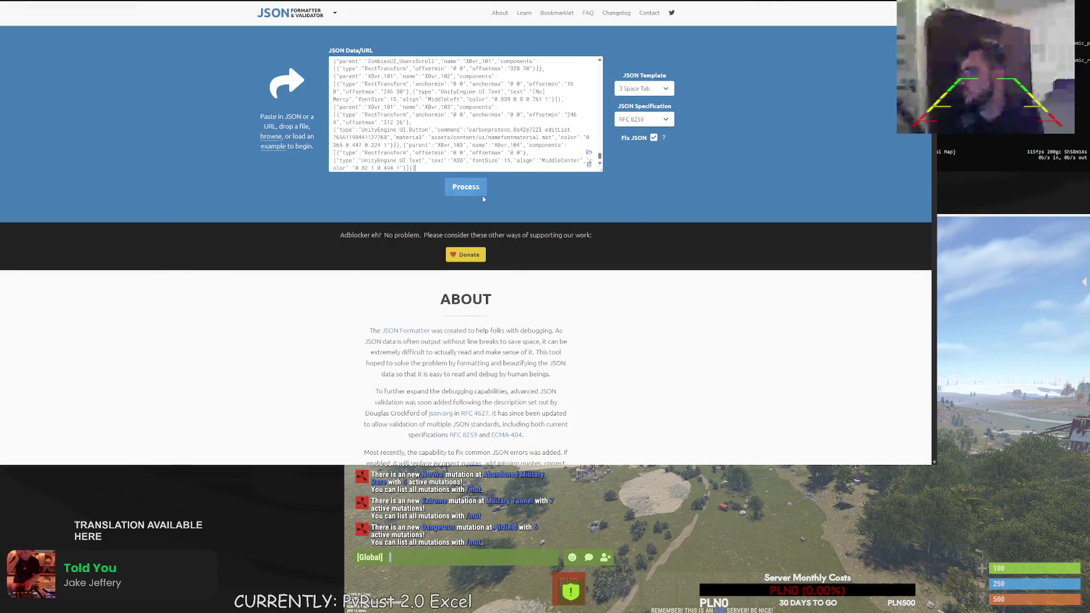
Process the JSON, scroll to the red error lines and select the broken '= xor(' text
left_click(476, 187)
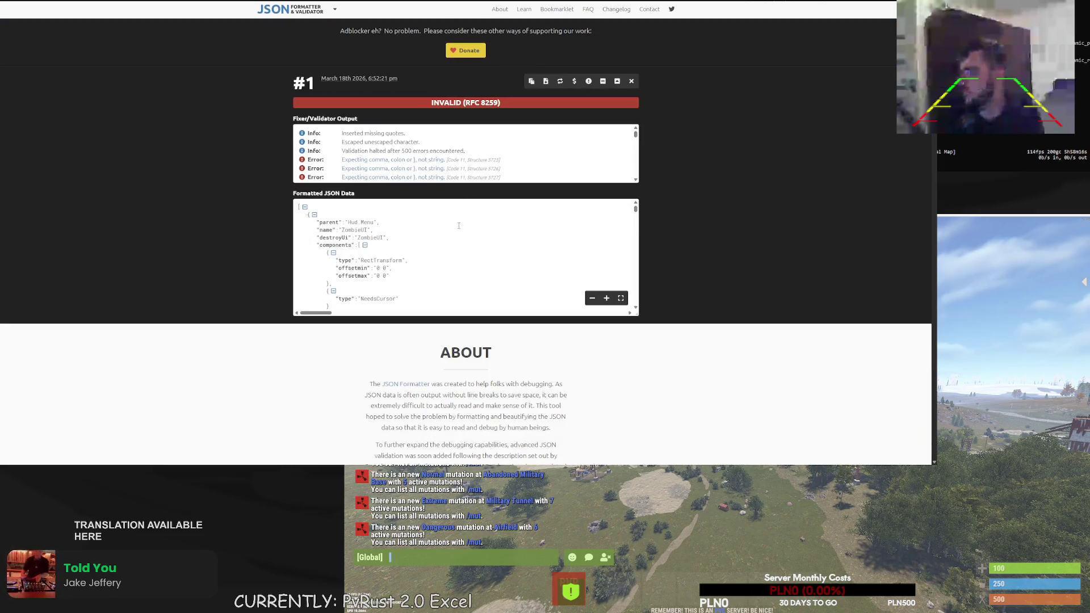
scroll(459, 225, "down", 5)
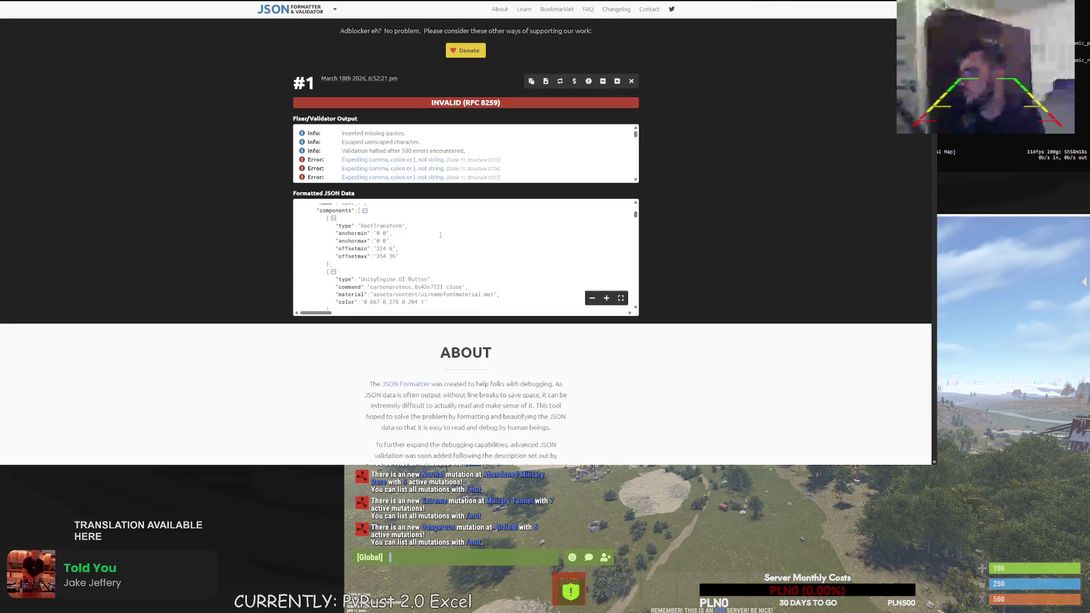
scroll(440, 233, "down", 10)
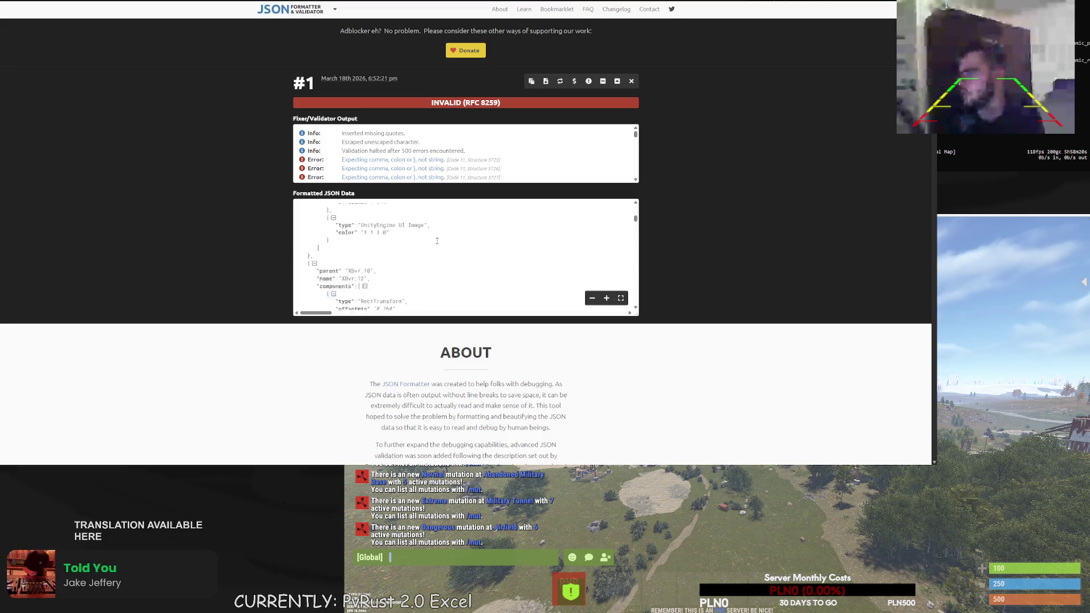
scroll(439, 242, "down", 10)
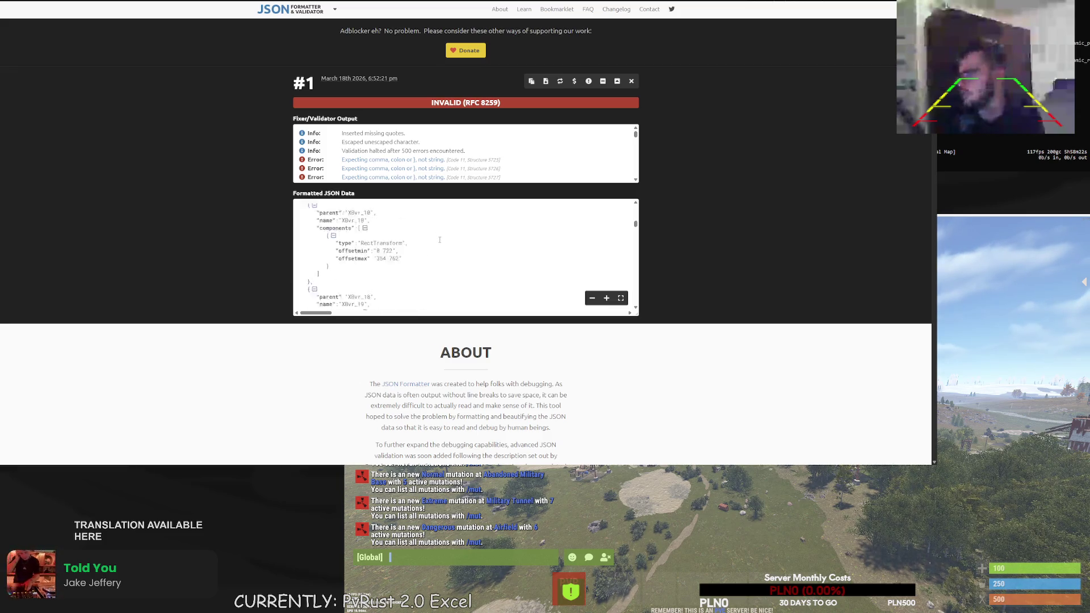
scroll(442, 245, "down", 10)
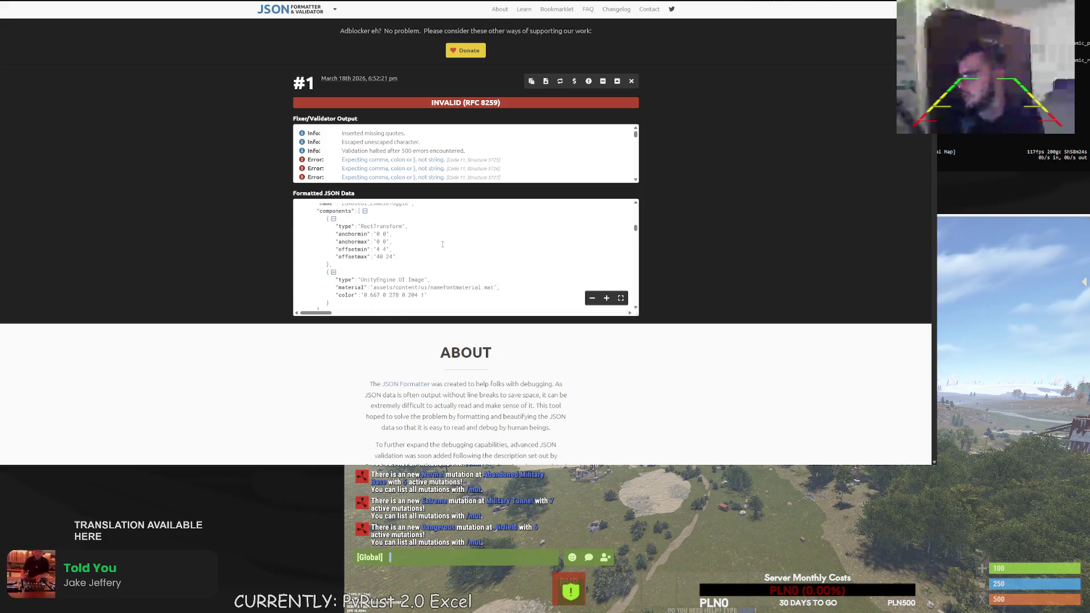
scroll(442, 244, "down", 5)
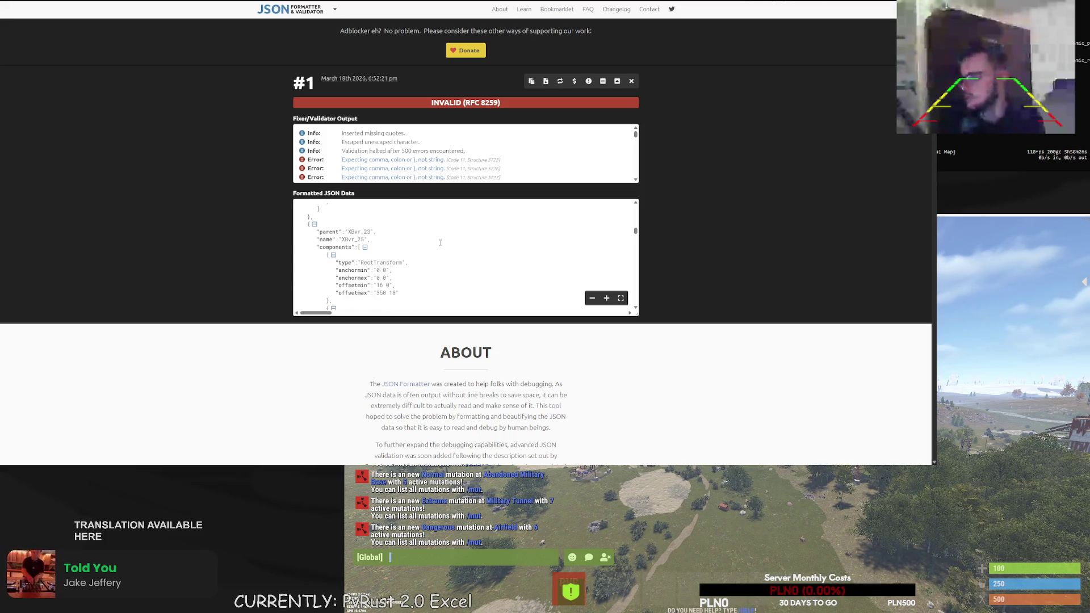
left_click_drag(635, 234, 629, 271)
scroll(522, 261, "down", 5)
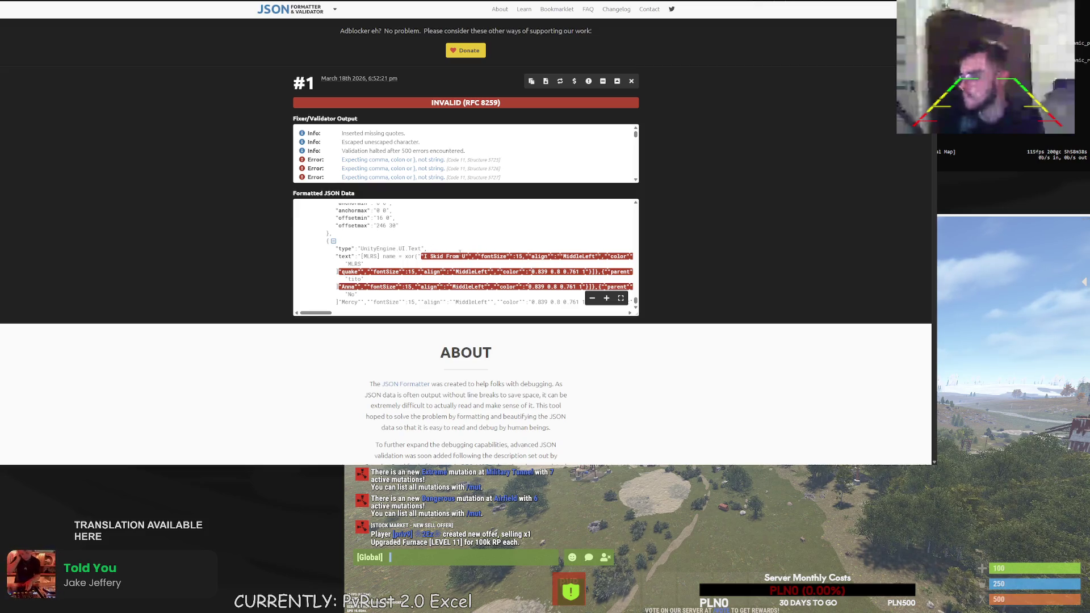
mouse_move(398, 256)
left_mouse_down()
mouse_move(444, 256)
mouse_move(402, 256)
left_mouse_up()
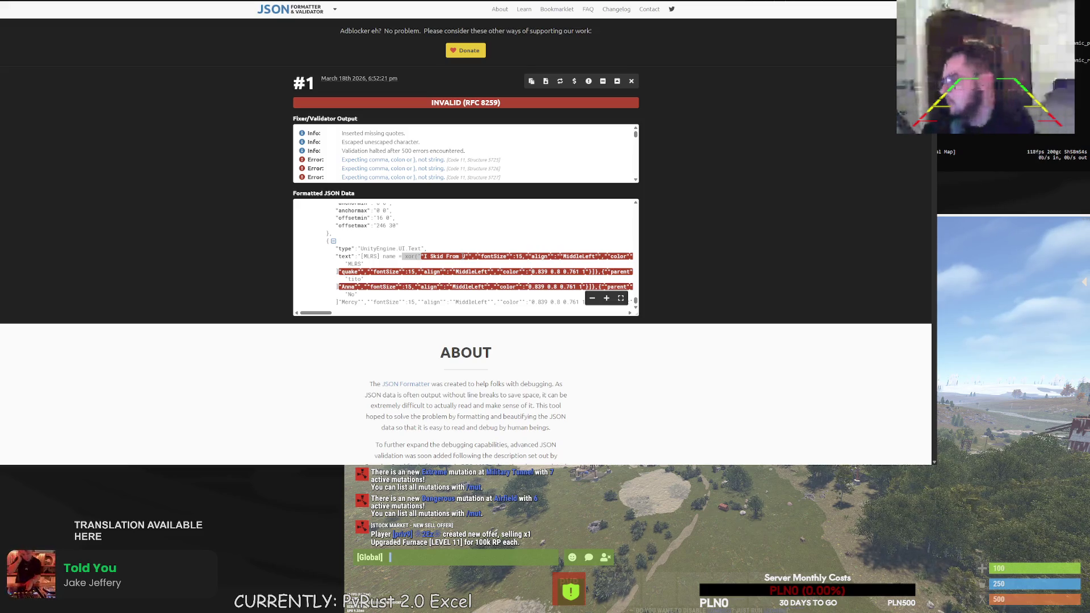
scroll(460, 229, "down", 2)
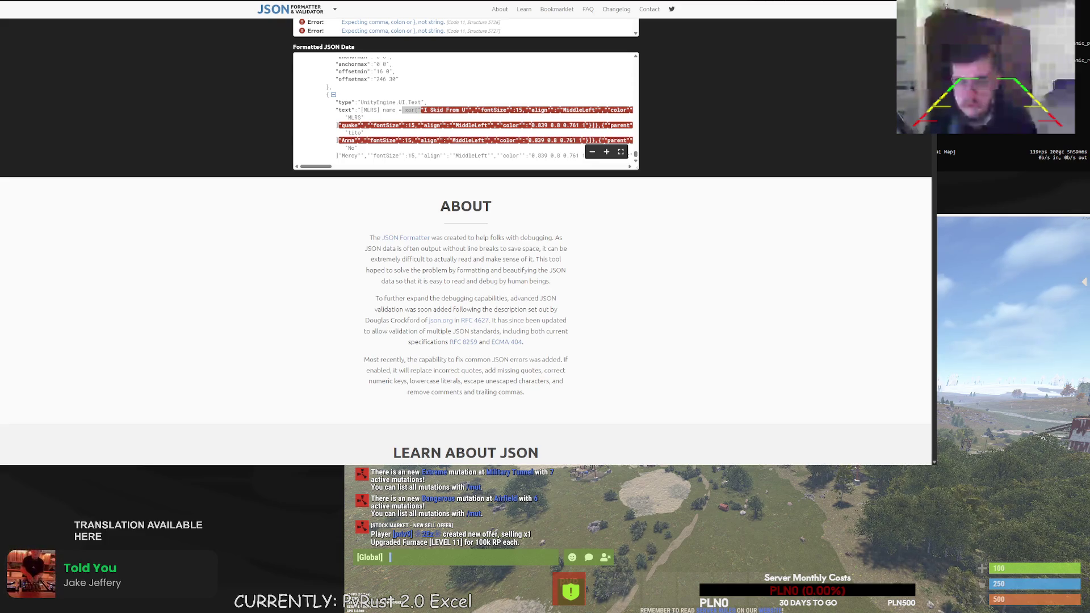
Scroll the formatted JSON to the ZombiesUI_UsersScroll object and select its name value
scroll(771, 169, "down", 1)
scroll(771, 169, "up", 4)
scroll(636, 196, "down", 5)
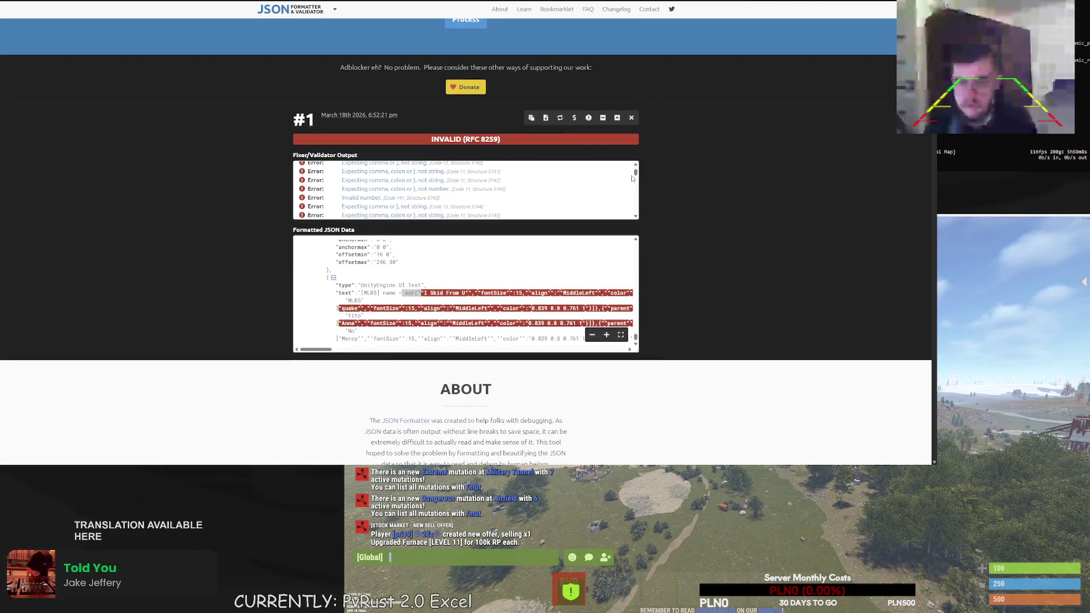
scroll(636, 196, "down", 2)
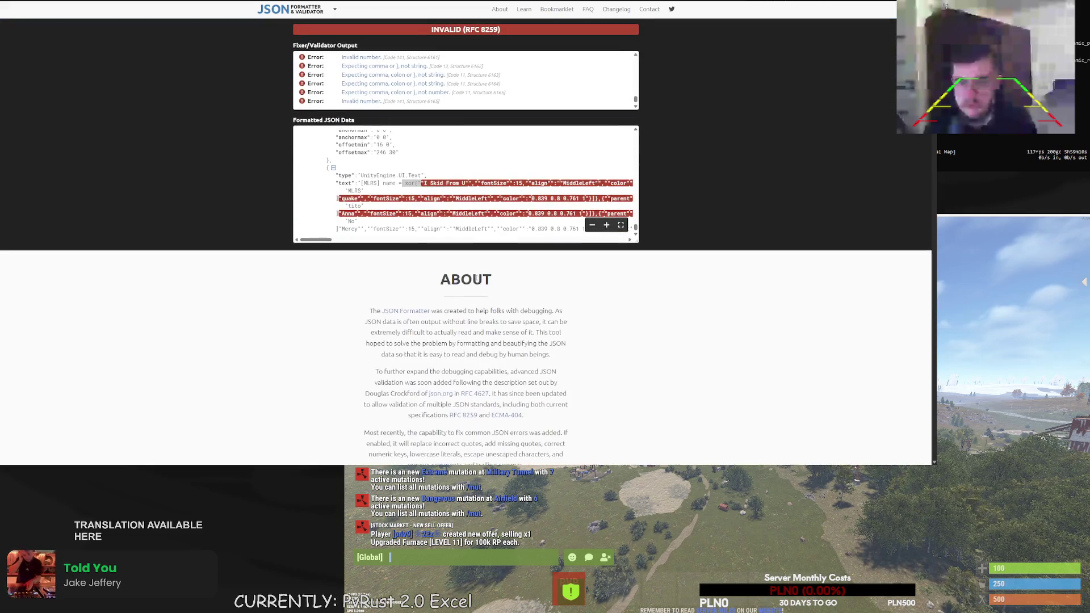
scroll(453, 192, "up", 1)
scroll(377, 187, "down", 1)
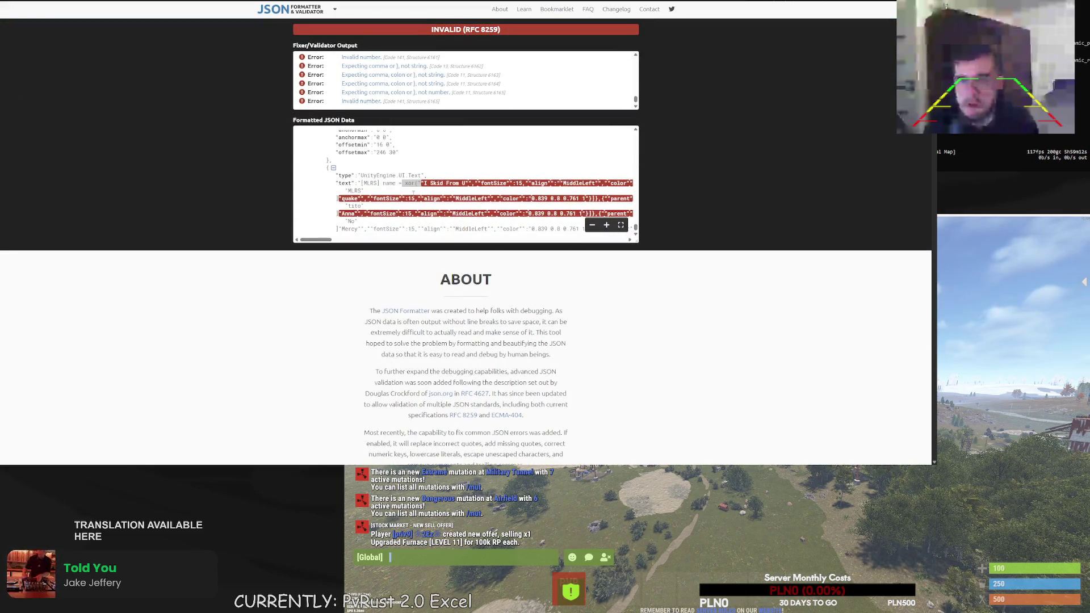
scroll(377, 187, "down", 5)
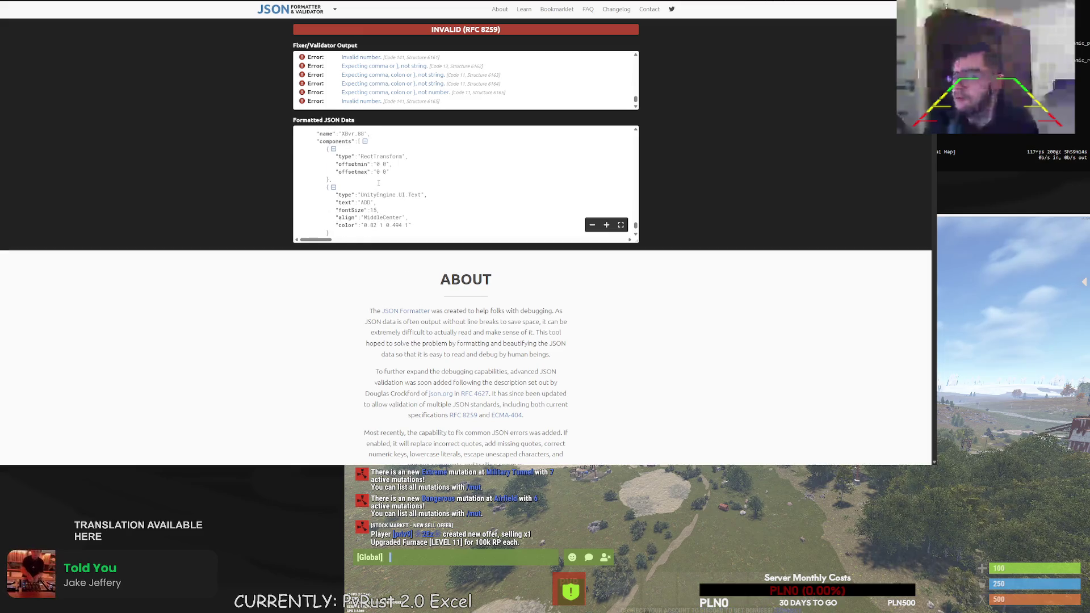
scroll(378, 180, "down", 5)
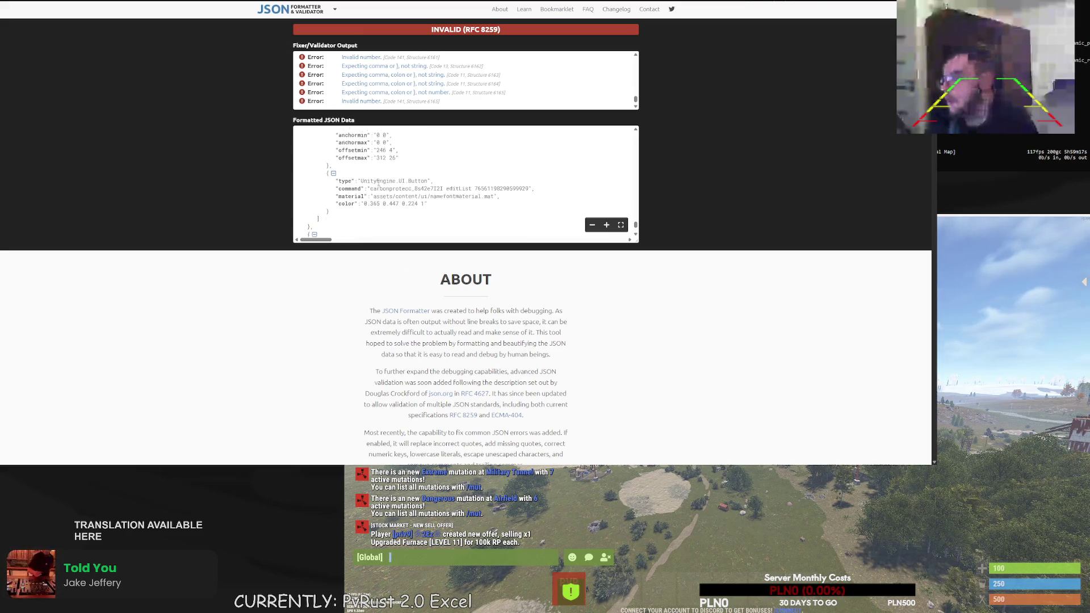
scroll(377, 182, "down", 5)
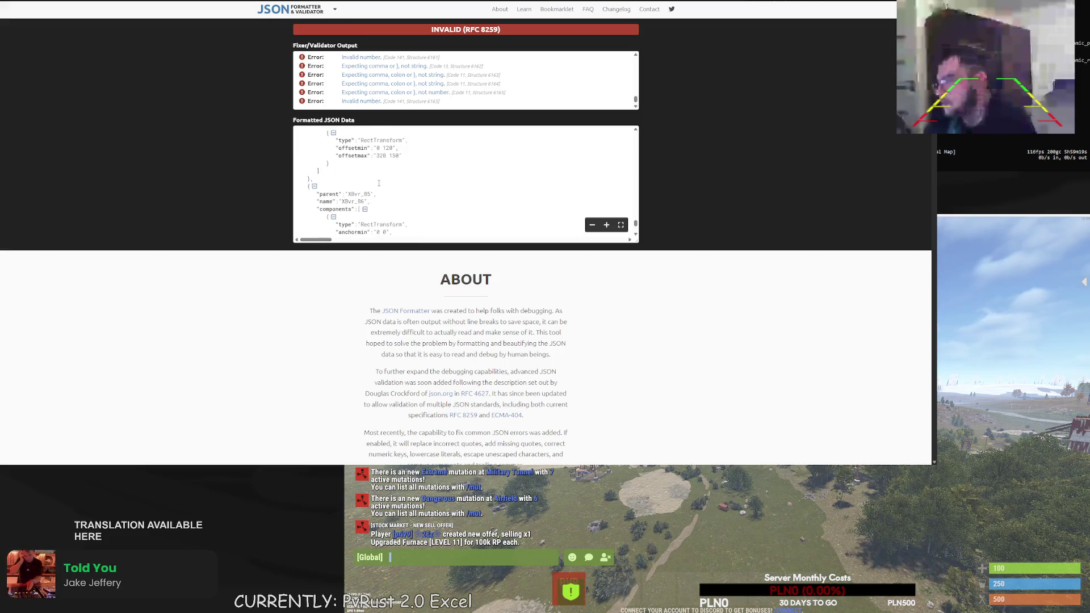
scroll(380, 183, "down", 5)
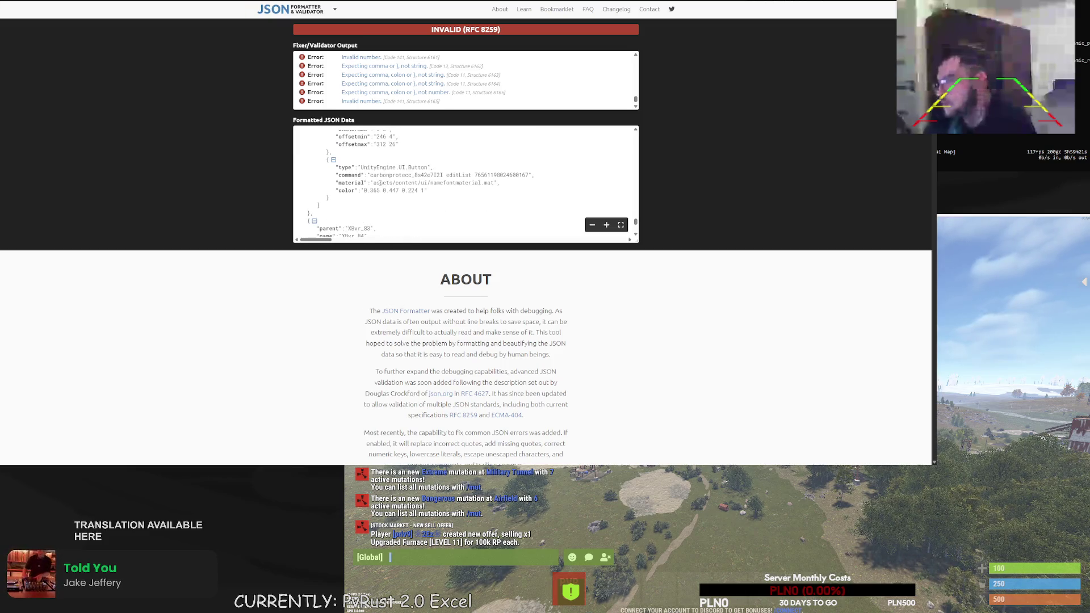
scroll(380, 183, "down", 5)
scroll(381, 183, "down", 3)
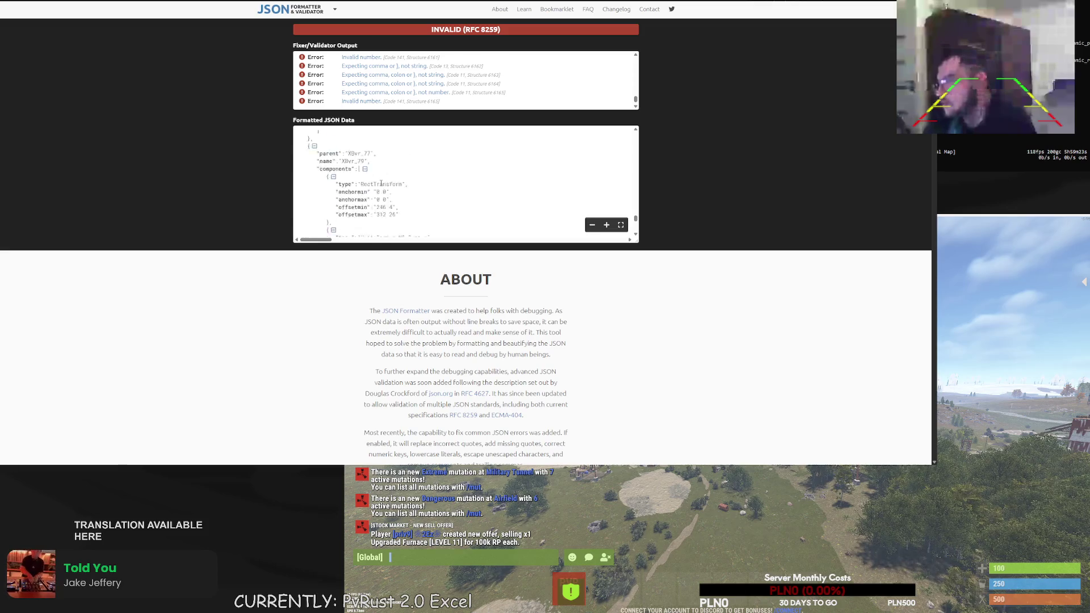
scroll(382, 182, "down", 10)
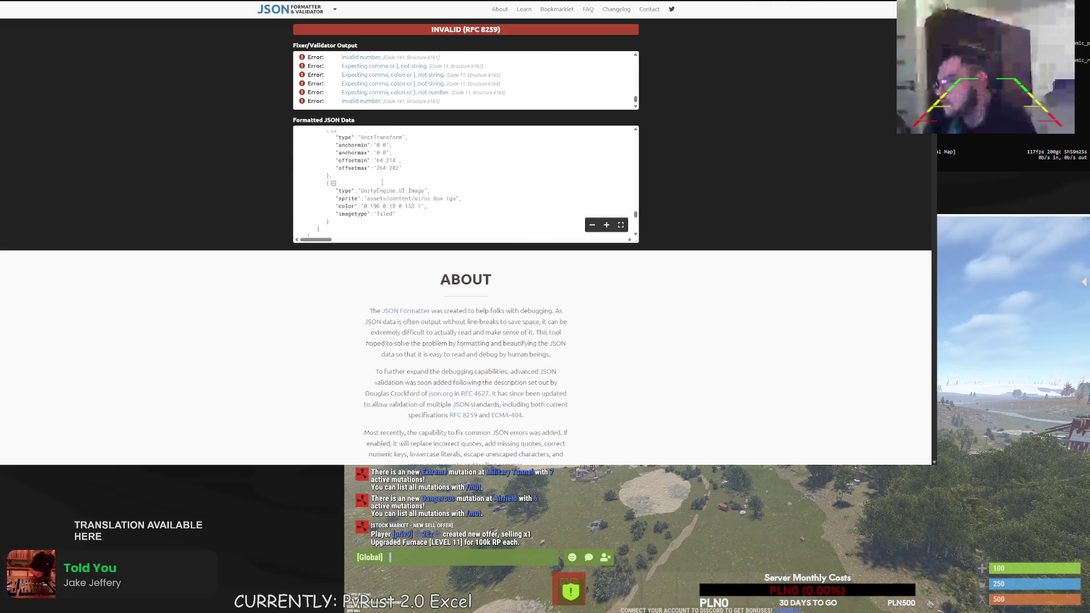
scroll(382, 182, "up", 5)
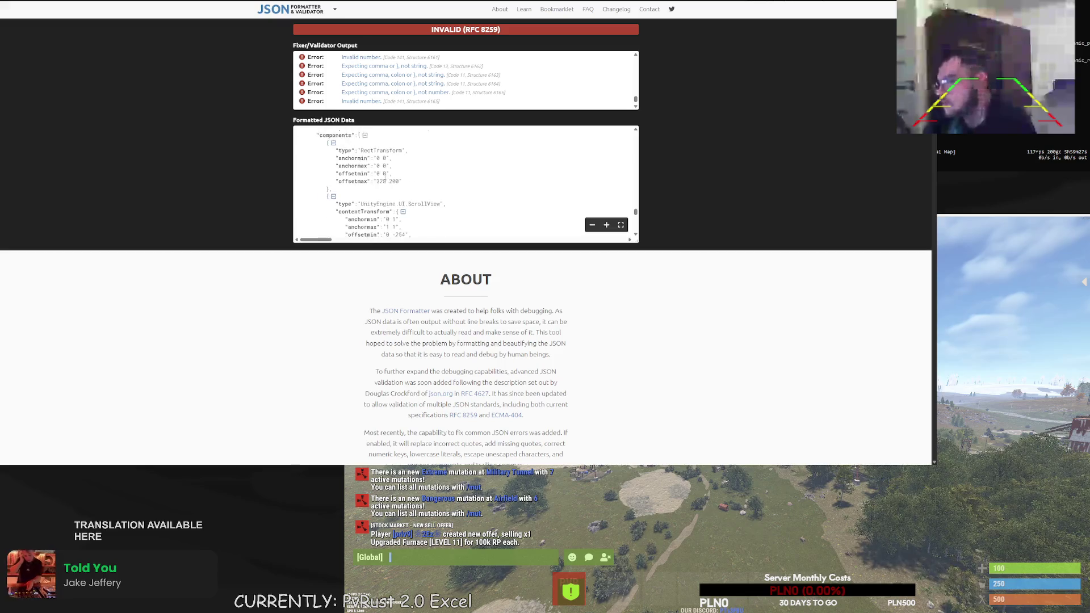
scroll(388, 195, "up", 3)
scroll(396, 212, "down", 2)
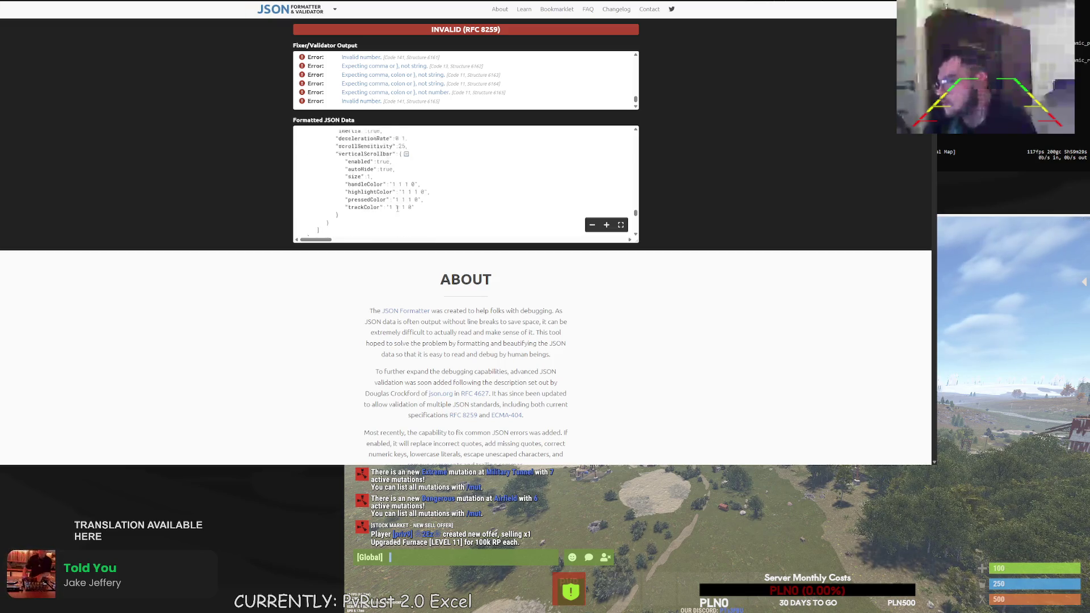
double_click(375, 184)
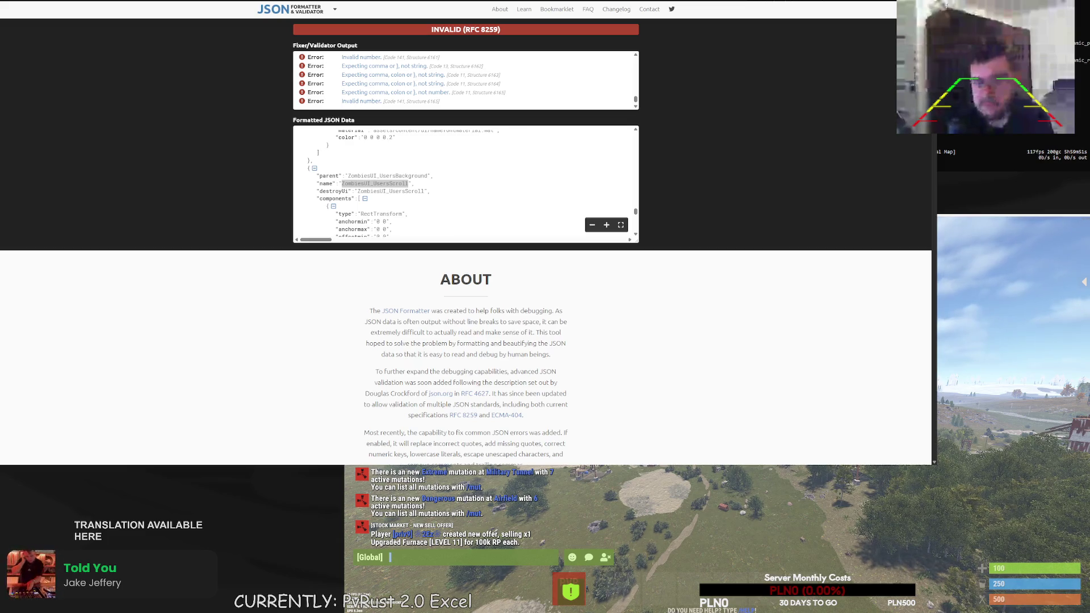
Scroll to the UnityEngine.UI.Text entry with the flagged xor( value, then open the game chat
scroll(637, 237, "down", 5)
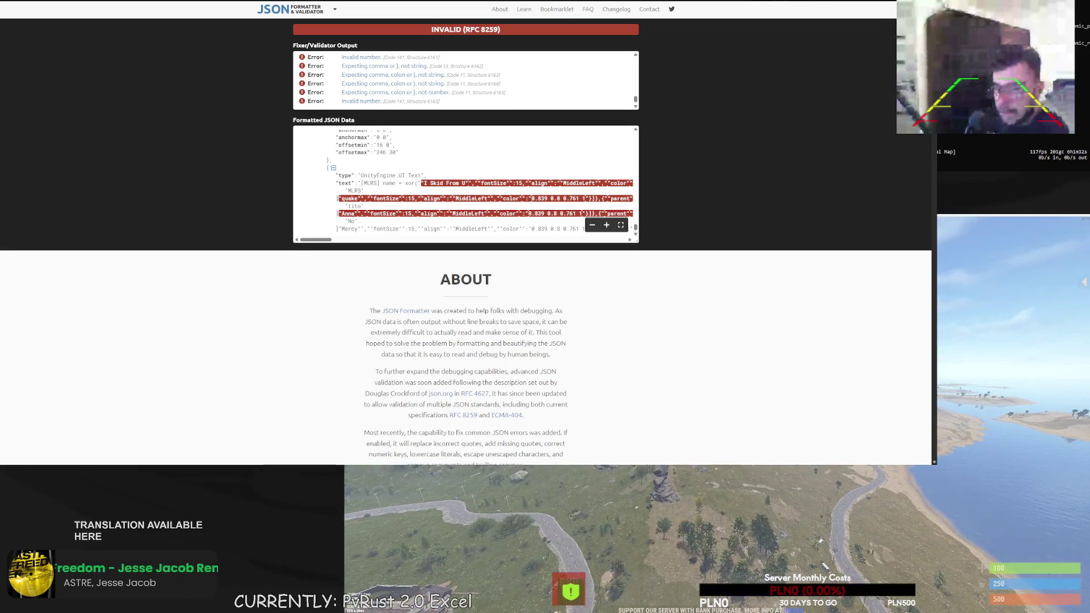
key("Return")
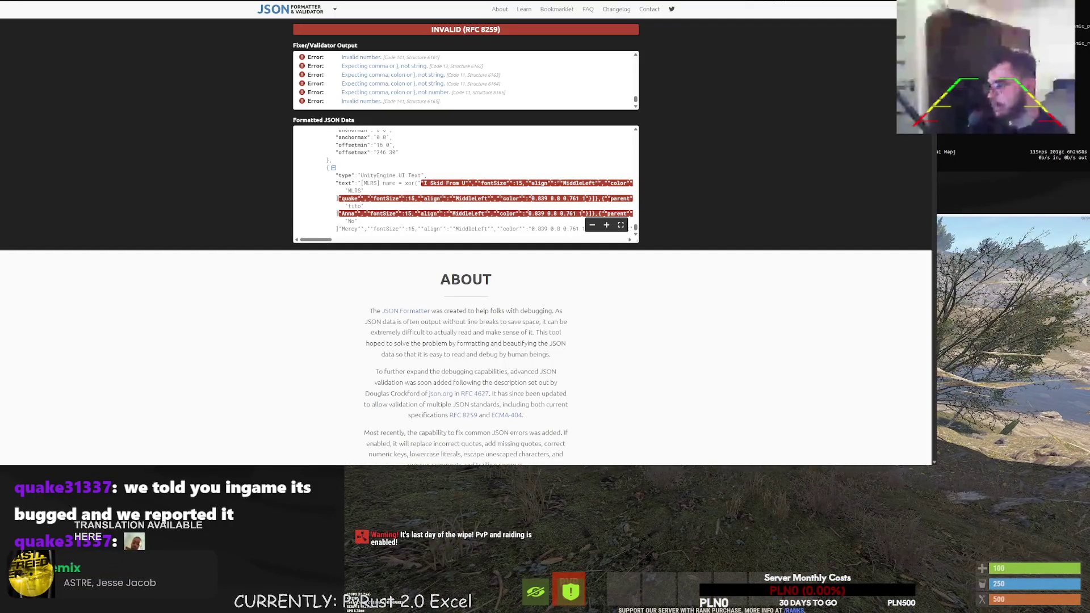
Run 'disconnect' in the F1 console to leave the server and return to the main menu
type("disconnect")
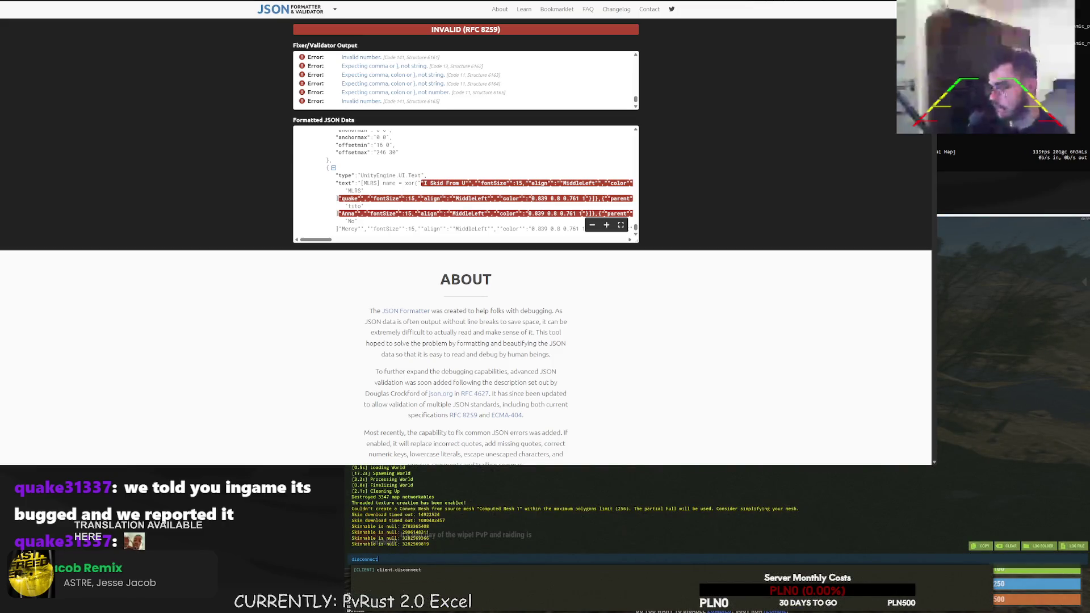
key("Return")
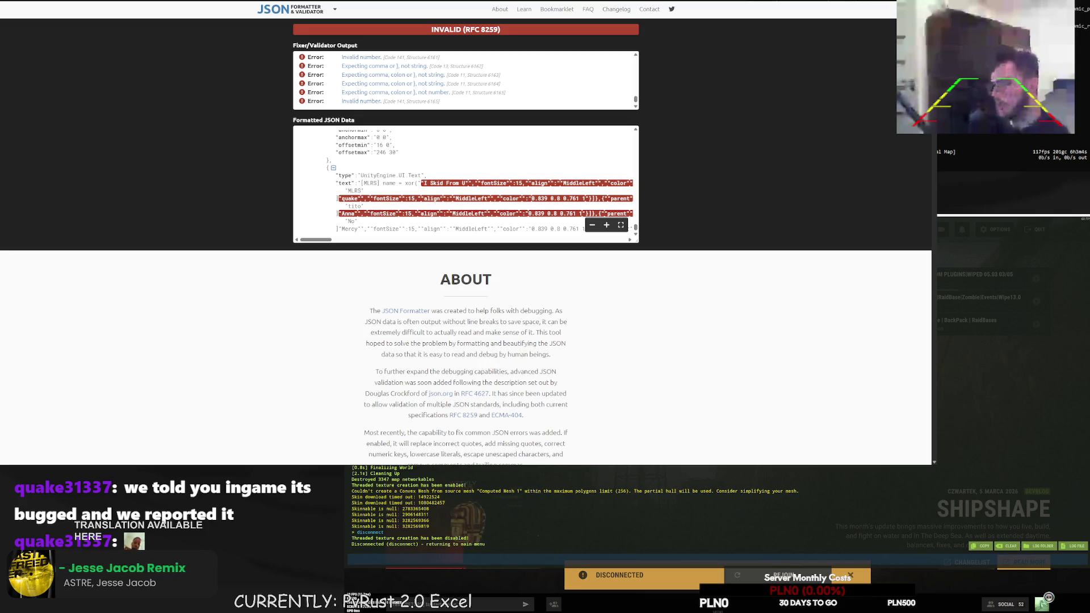
key("F1")
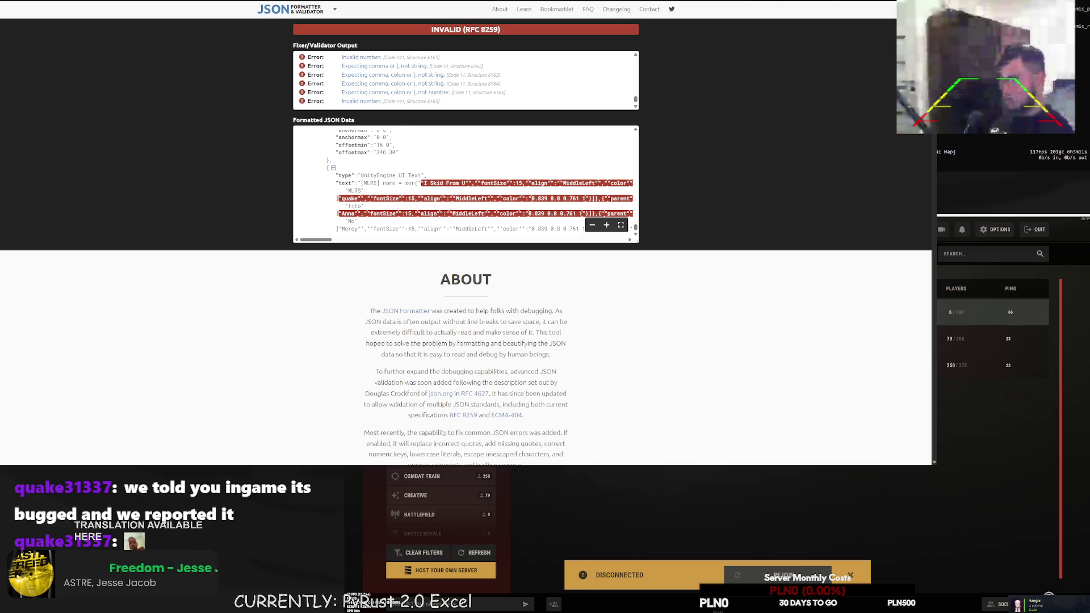
Open and cancel the 6/100 server's details, then reopen the console and recall the last command
left_click(993, 312)
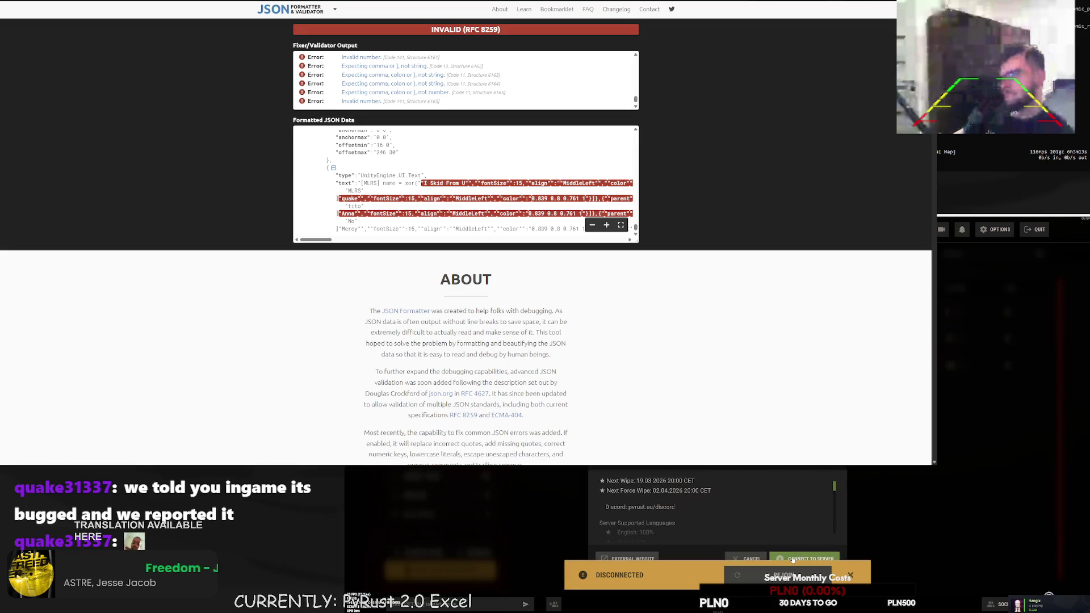
left_click(887, 523)
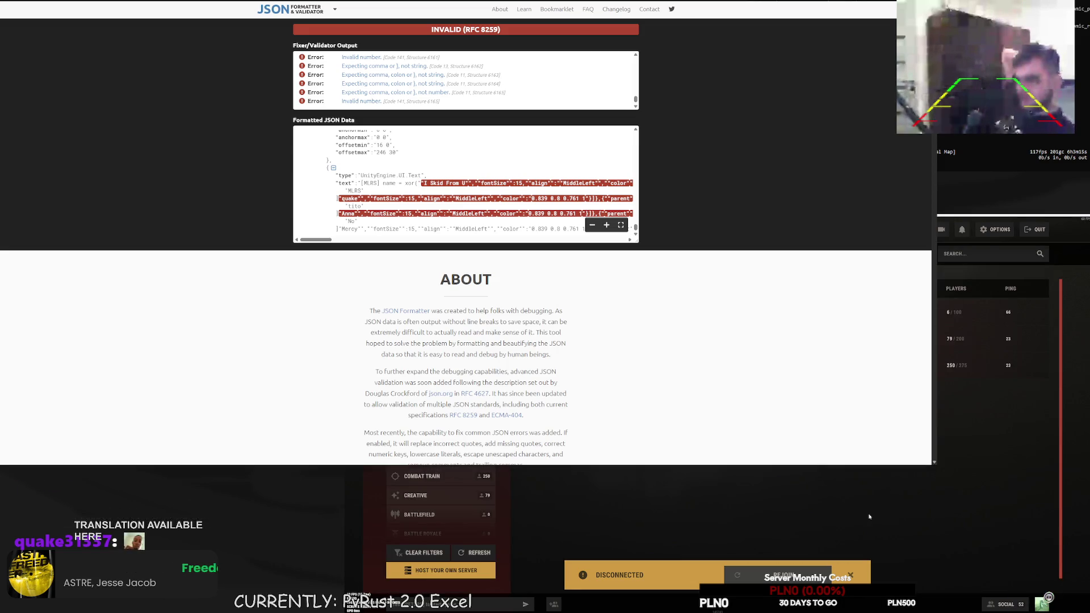
key("F1")
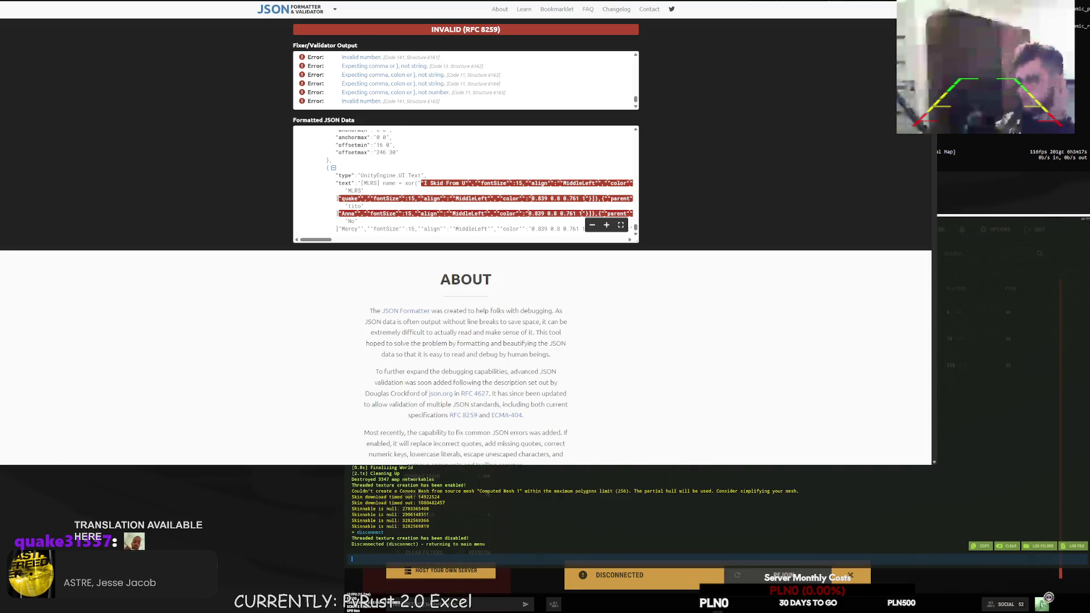
key("Up")
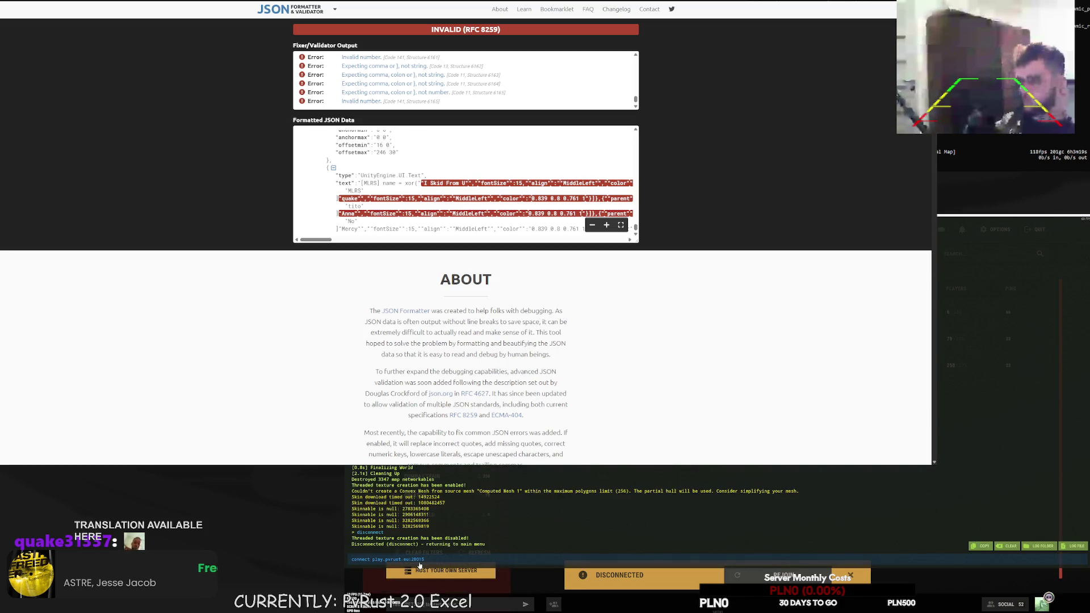
Browse the console history and run 'connect play.pvrust.eu:28015' to rejoin the PvRust server
key("ctrl+a")
type("spawn hemp-colle")
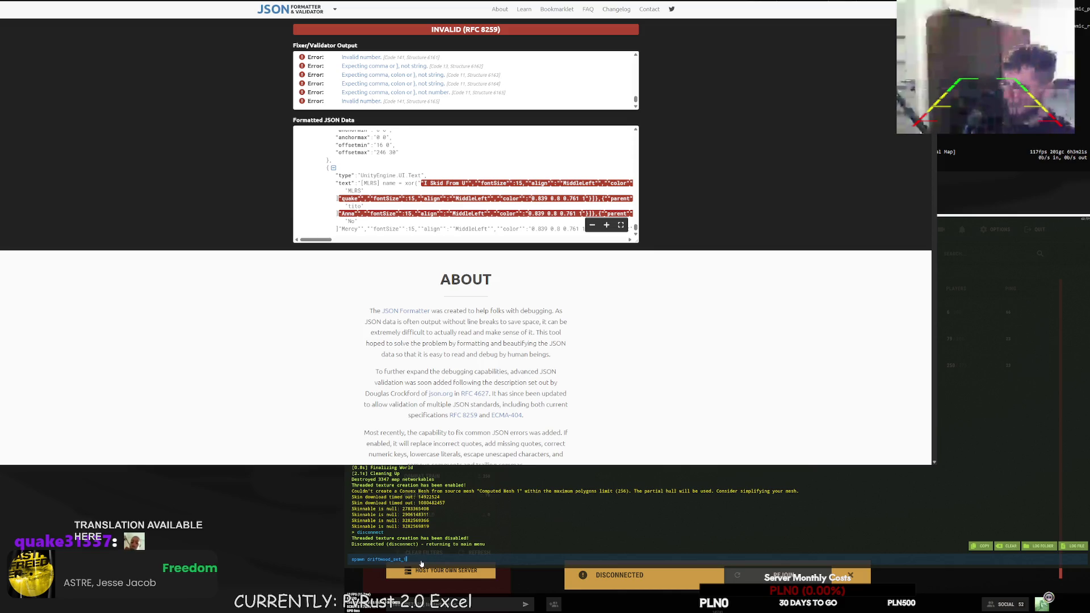
key("BackSpace")
key("BackSpace")
key("BackSpace")
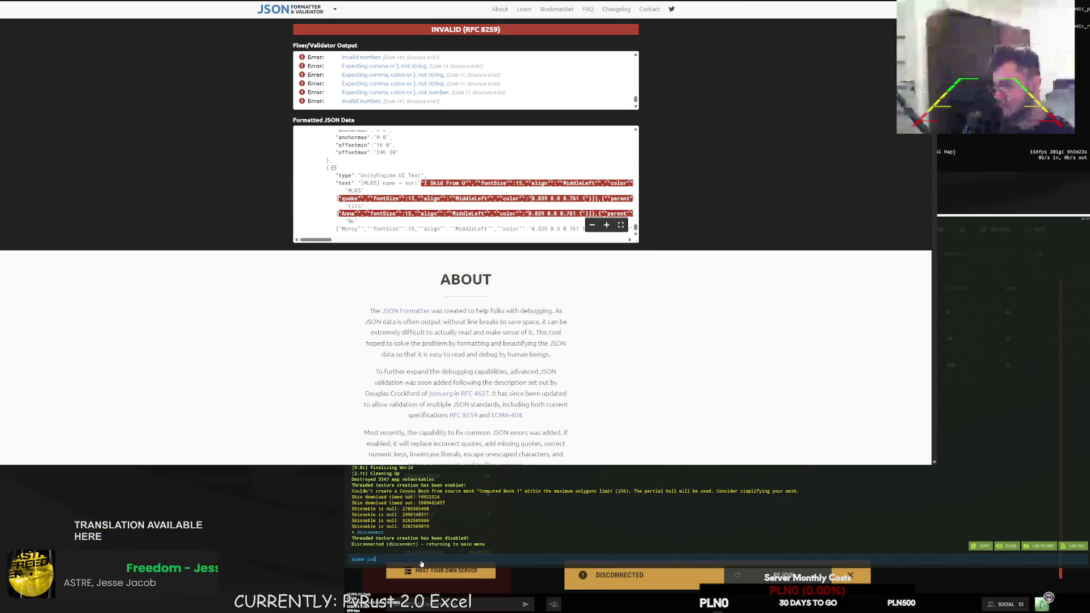
type("ch47scien")
key("BackSpace")
key("BackSpace")
key("BackSpace")
type("c.reload TeslaCoil")
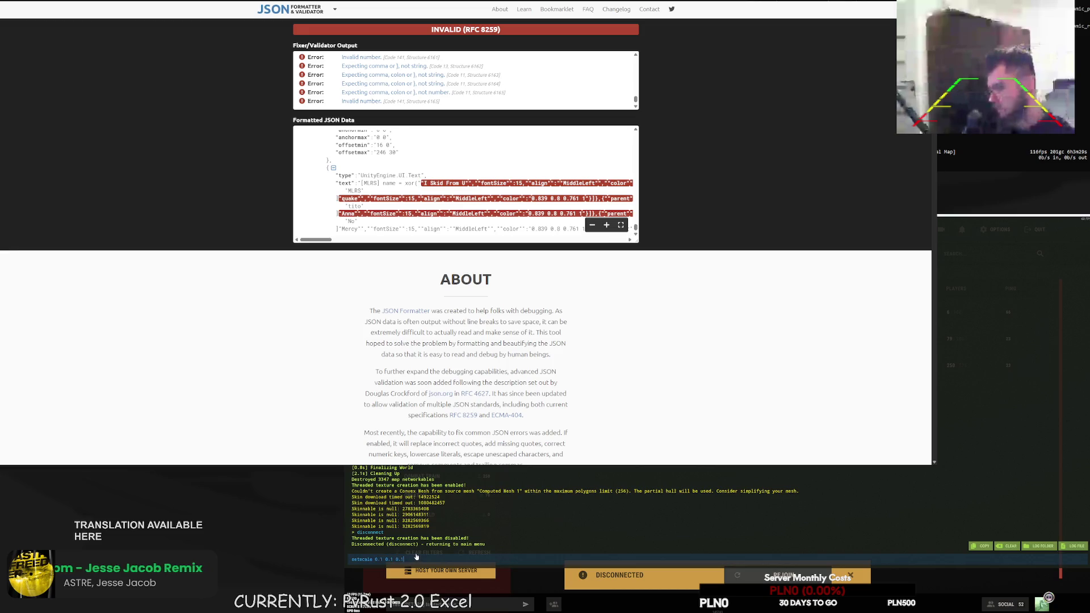
key("Up")
key("Up")
key("Up")
key("Up")
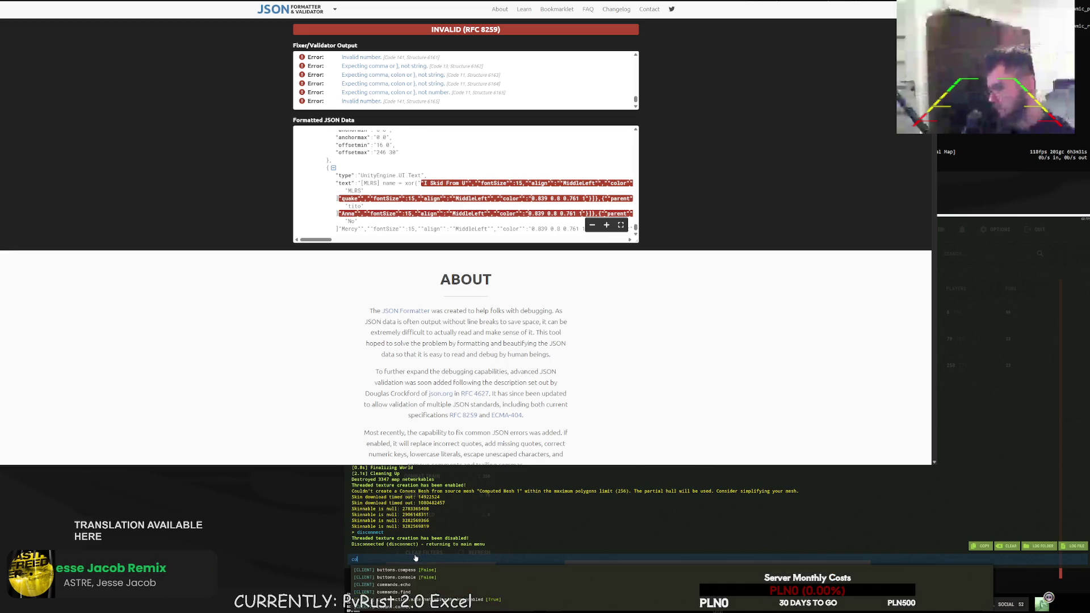
type("host:28015")
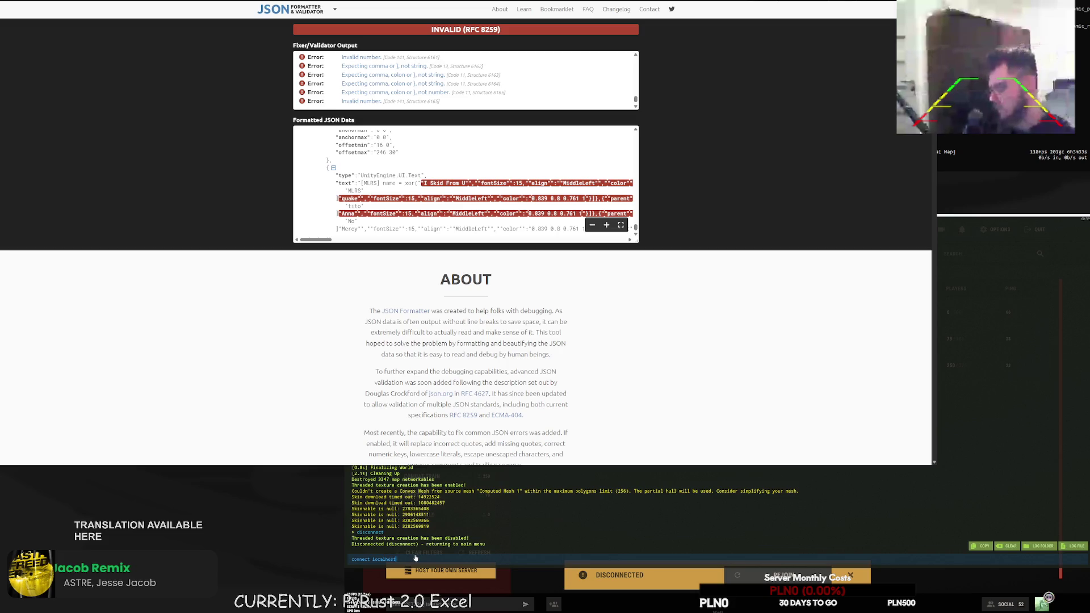
key("Return")
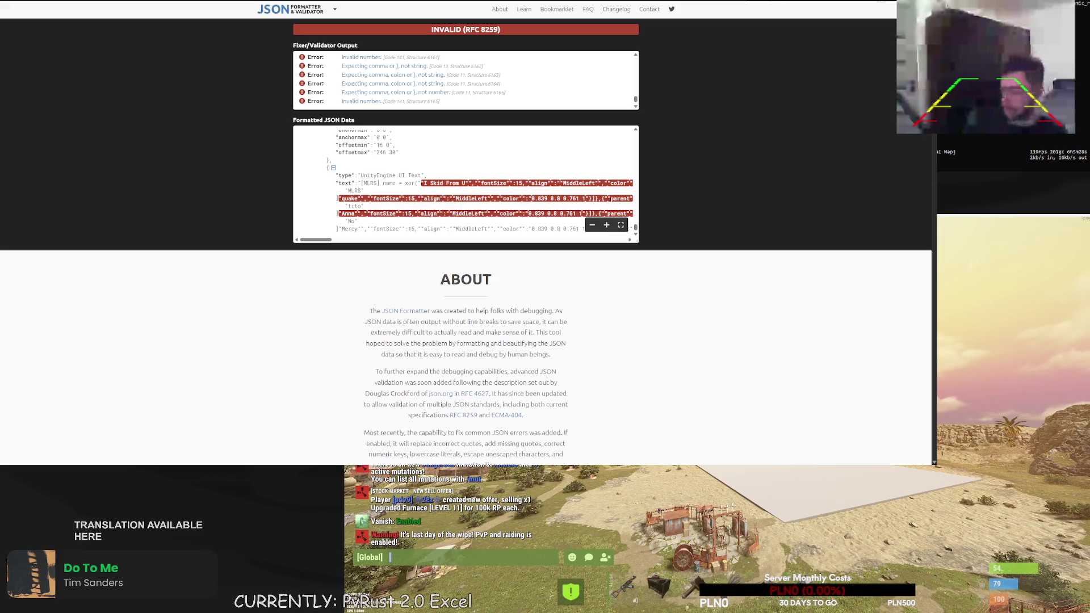
Close and reopen Rust's chat, then switch the browser back to the Quests sheet
key("Escape")
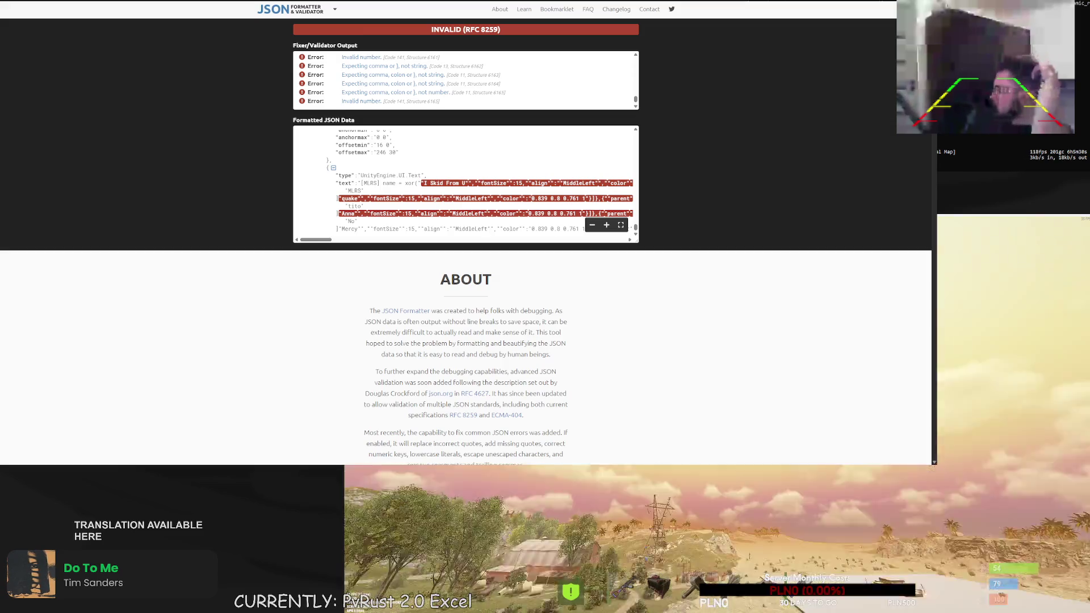
key("Return")
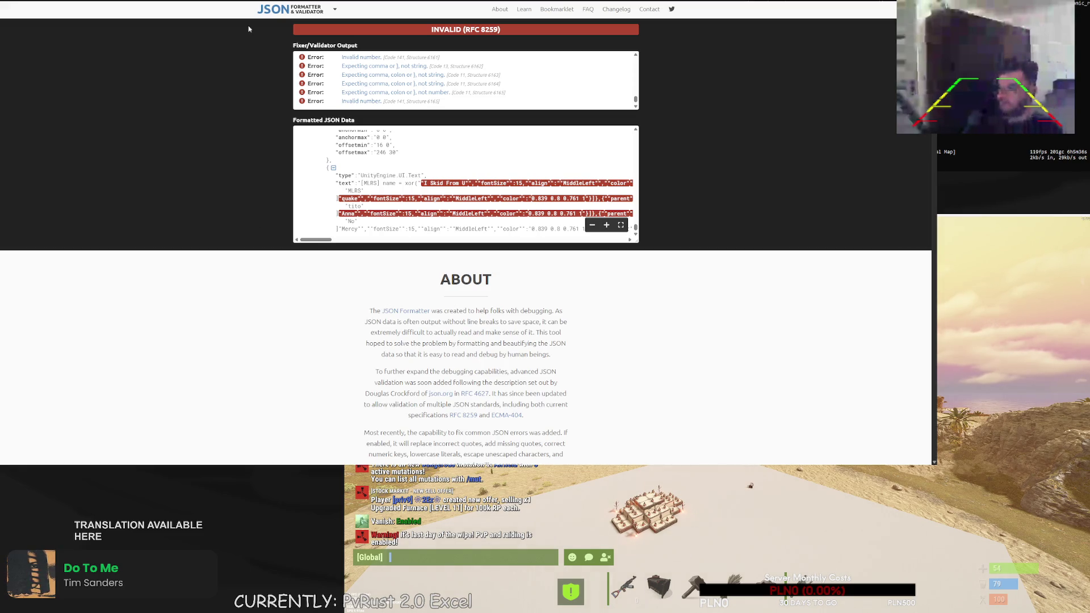
key("ctrl+Tab")
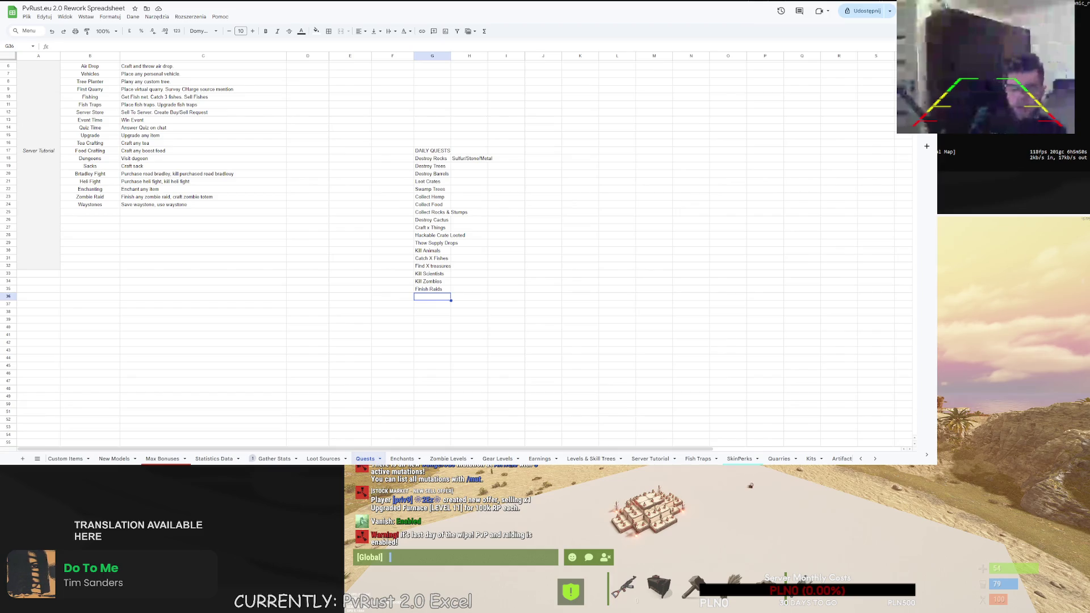
Enter 'Quiz Answers' in G36 and 'Events Won' in G37 below Finish Raids
double_click(432, 298)
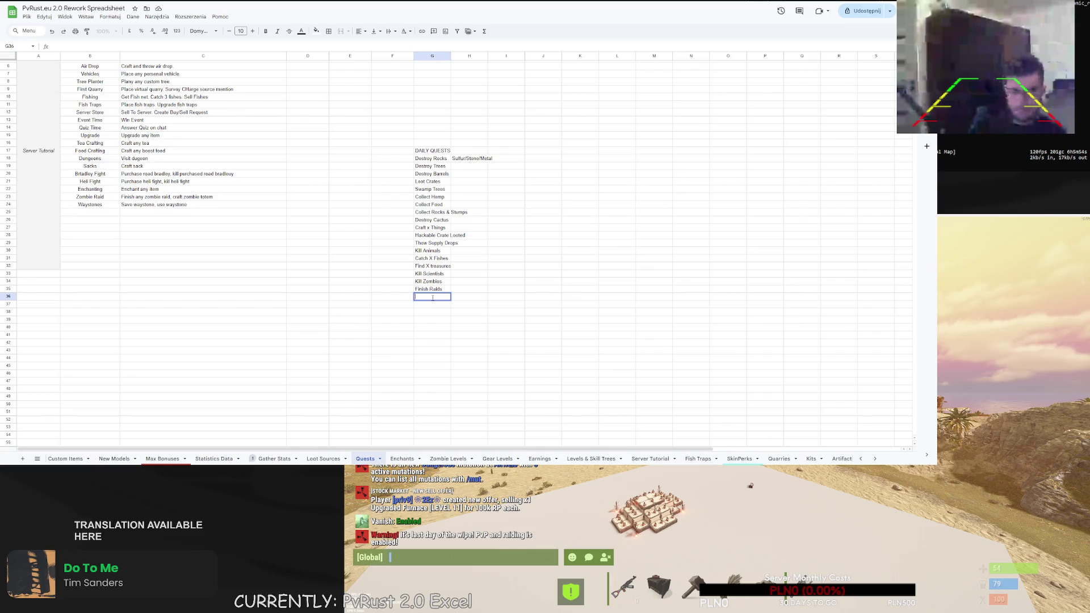
type("Quiz Answers")
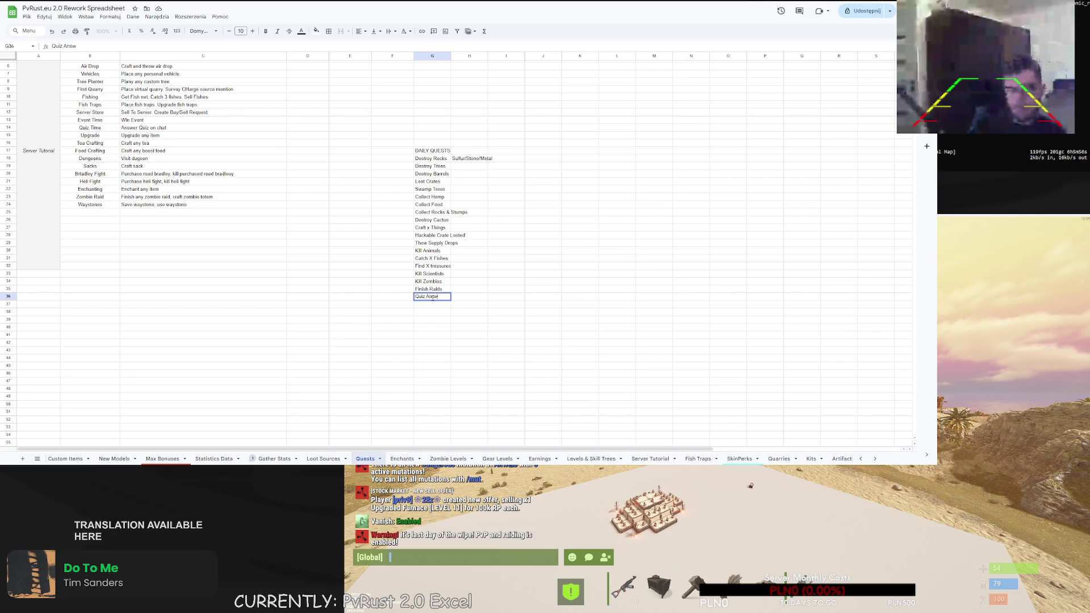
key("Return")
type("Events WO")
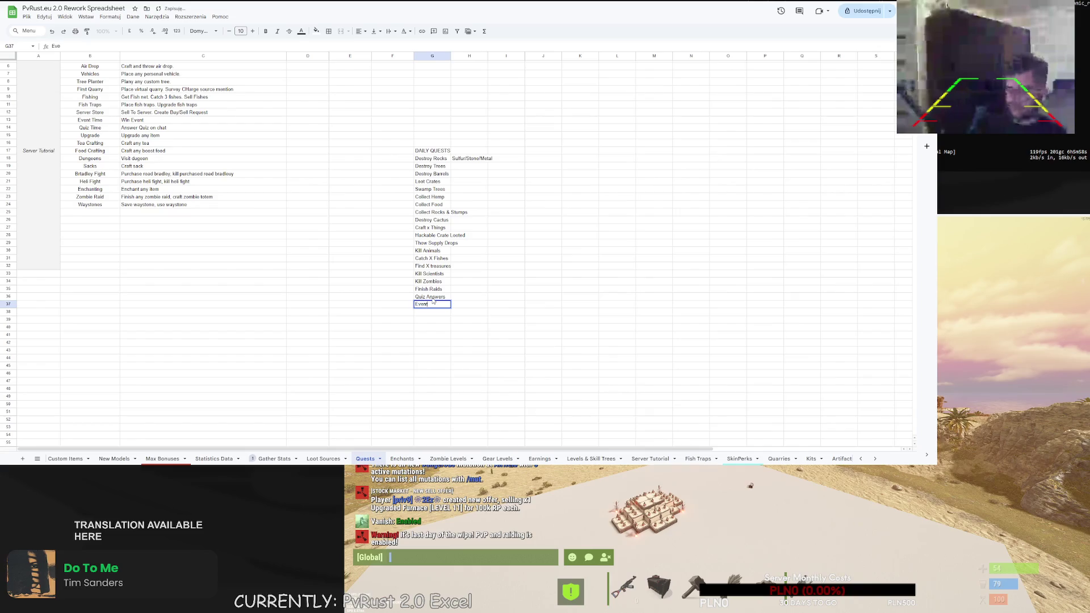
key("BackSpace")
type("on")
key("Return")
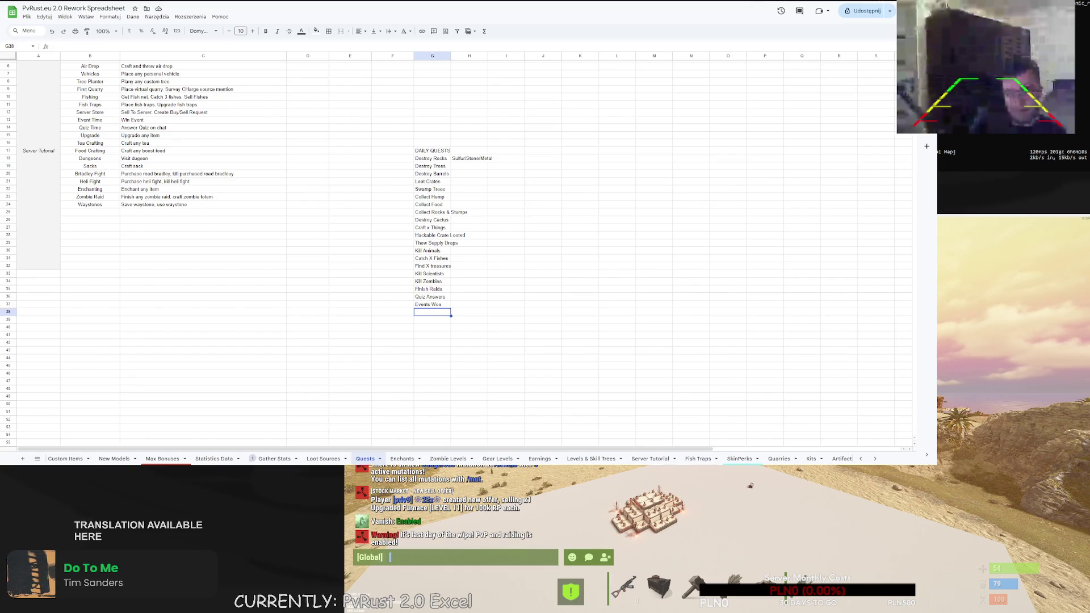
Add 'Gifts Unwraps' in G38 and 'Certain Unwraps' in G39
type("G")
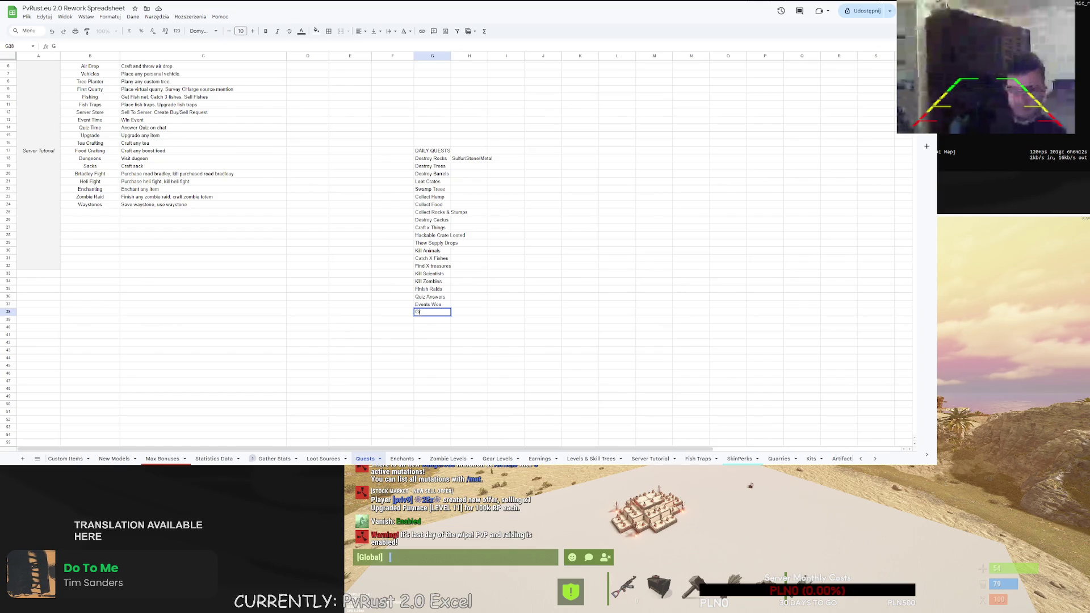
type("ifts Unwraps")
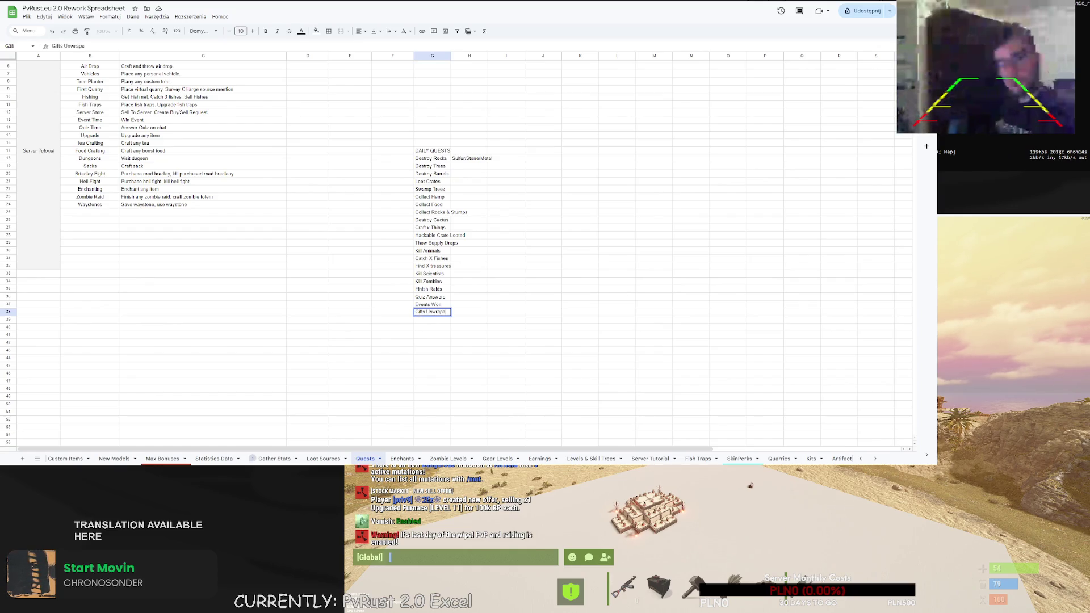
key("Return")
type("Certain U")
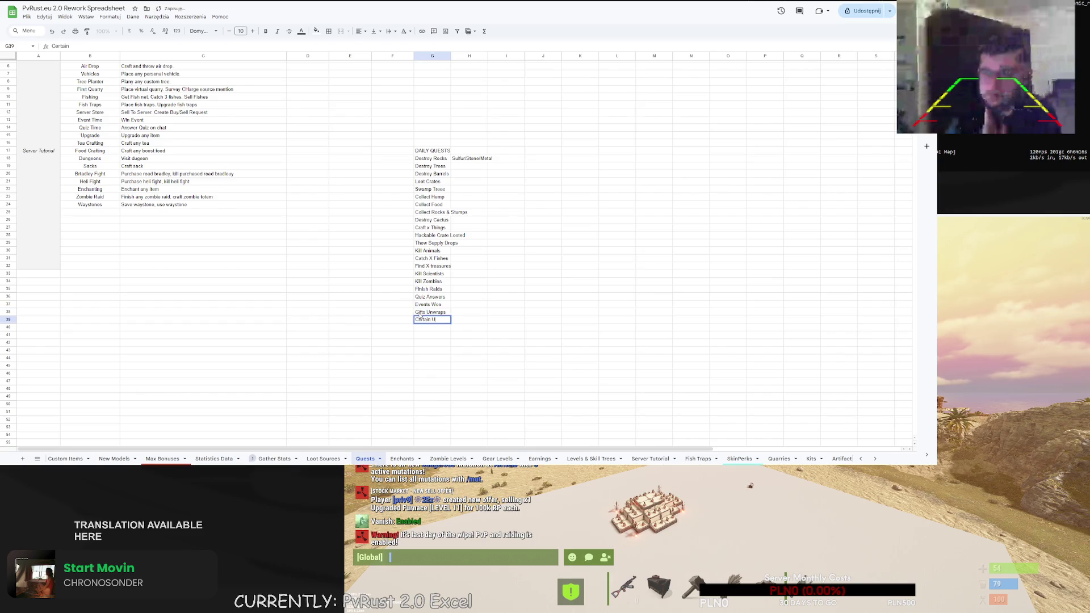
type("nwraps")
key("Return")
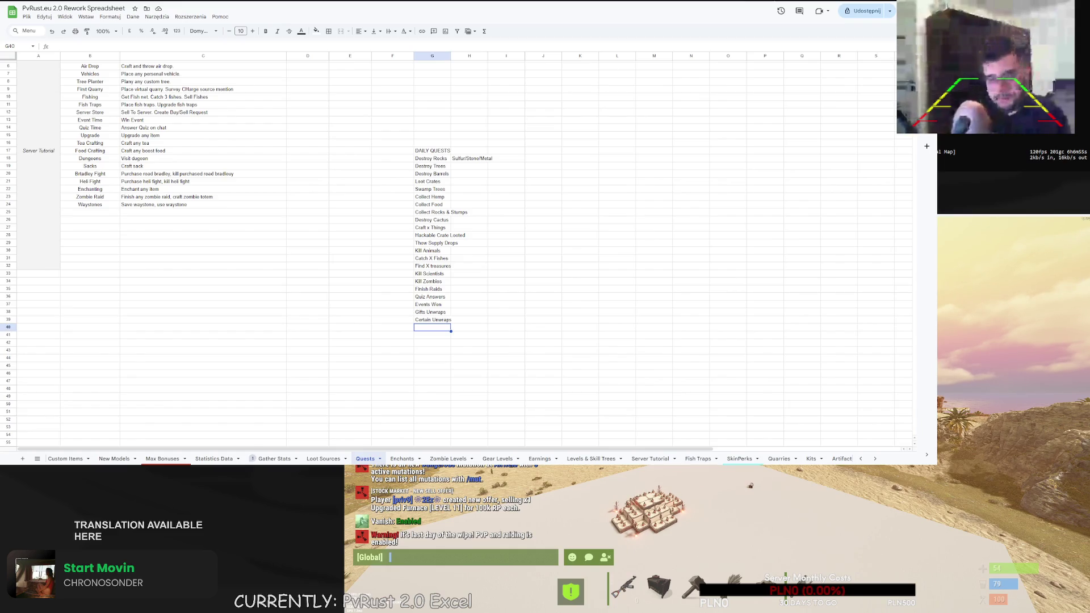
Enter 'Custom Craft X Things', 'Kill Helicopter' and 'Kill Bradley' in G40 through G42
double_click(431, 328)
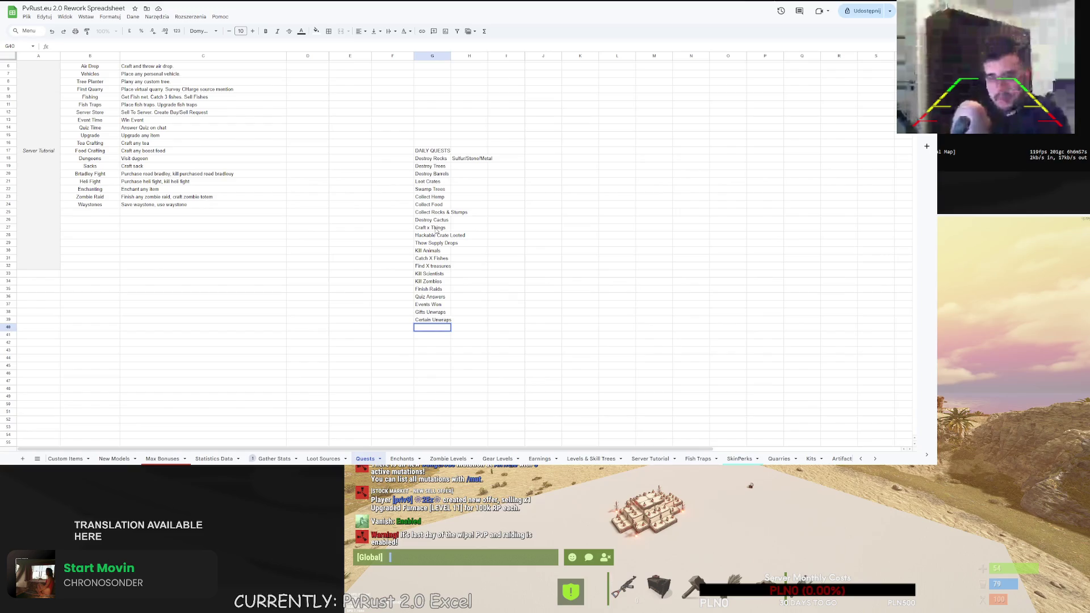
type("Cus")
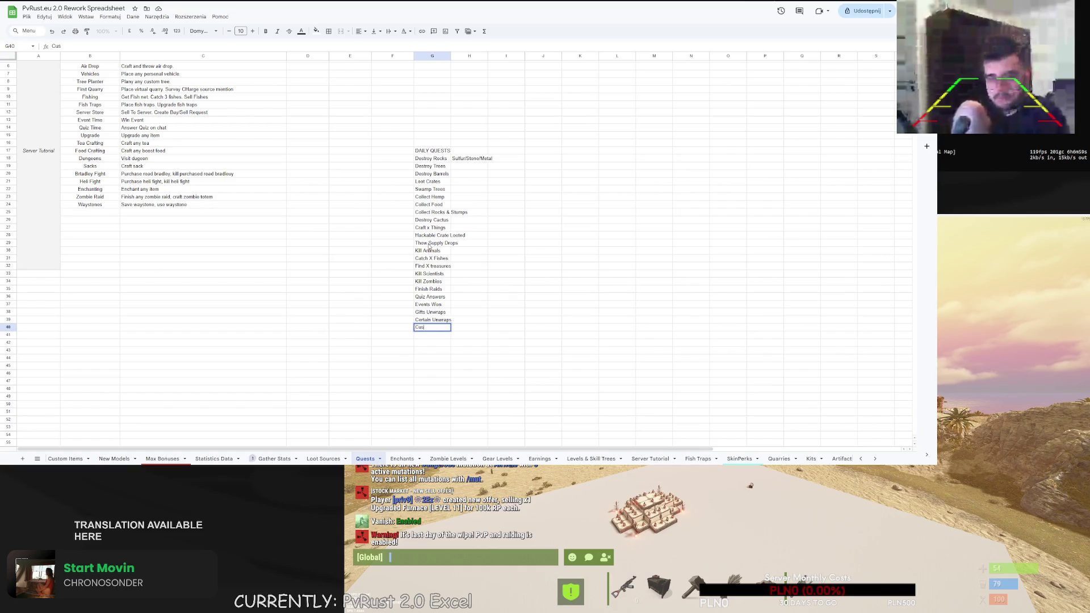
type("tom Craft X Things")
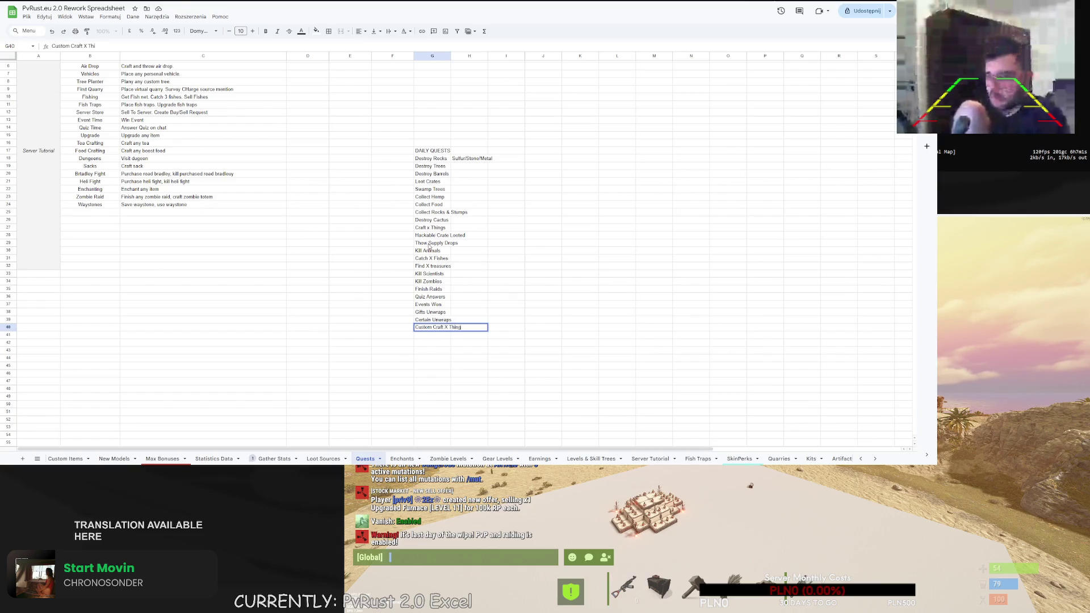
key("Return")
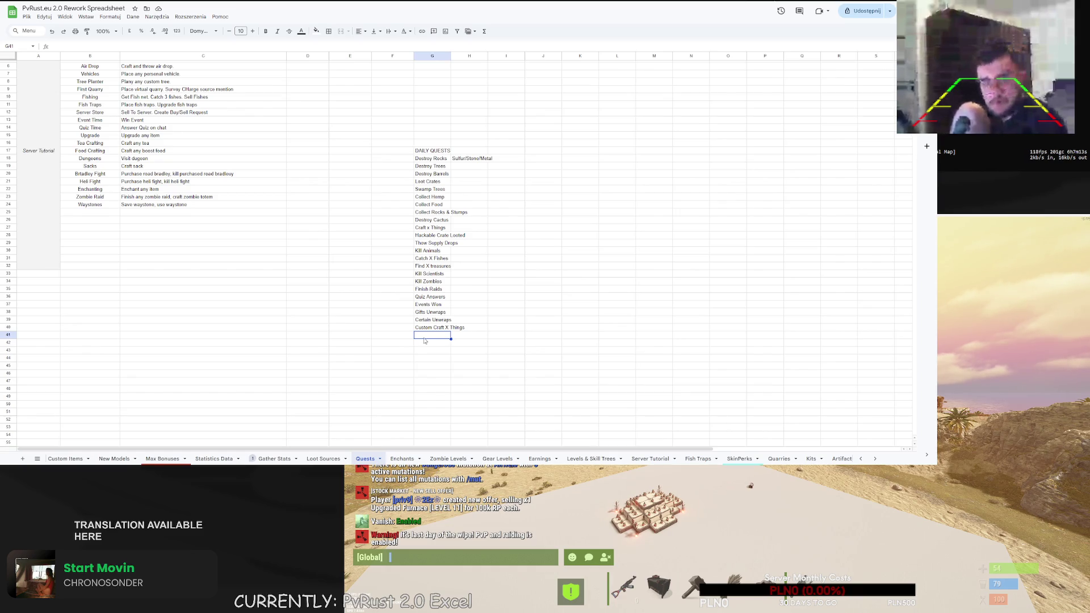
double_click(424, 340)
key("Escape")
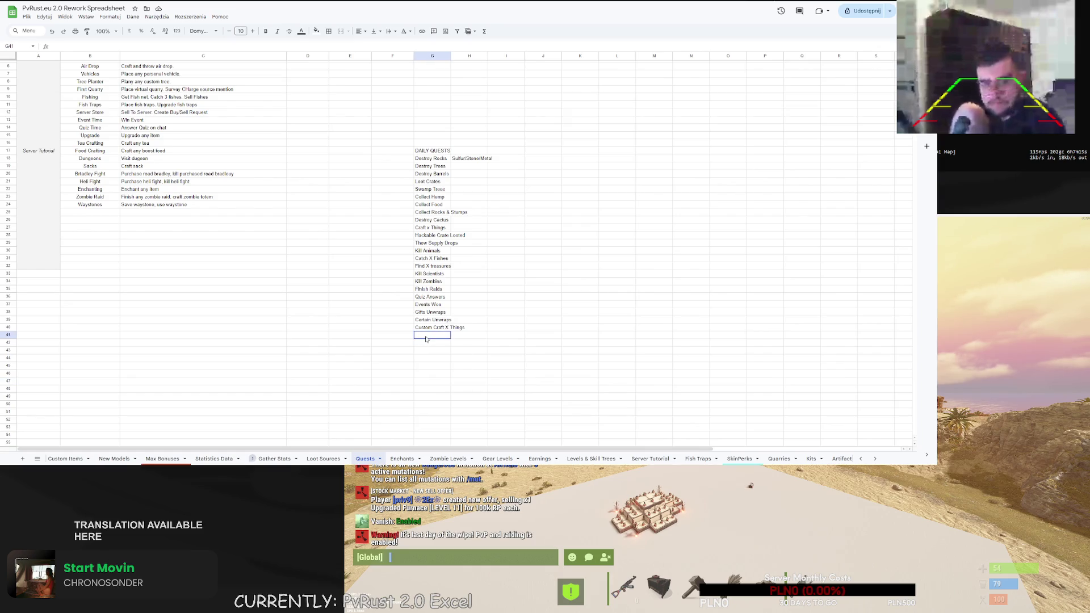
type("Kill Hel")
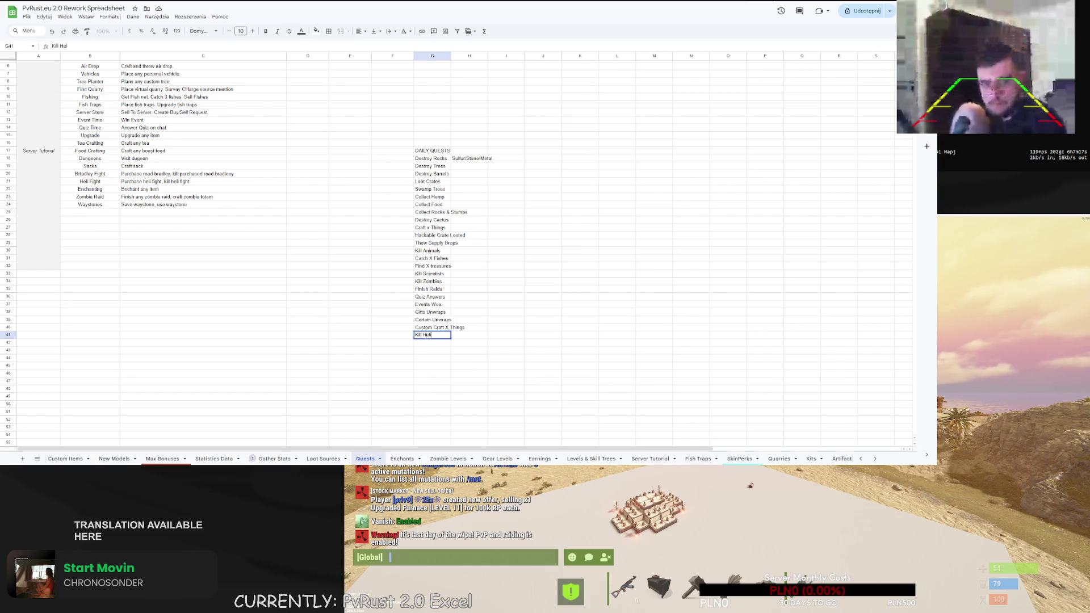
type("icopter")
key("Return")
type("Kill Br")
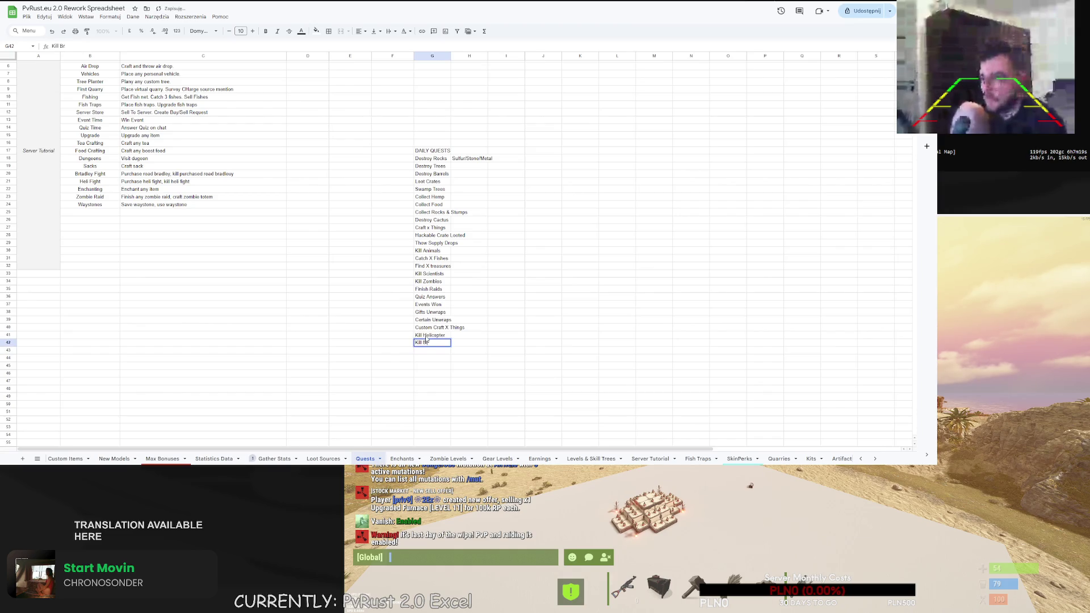
type("adley")
key("Return")
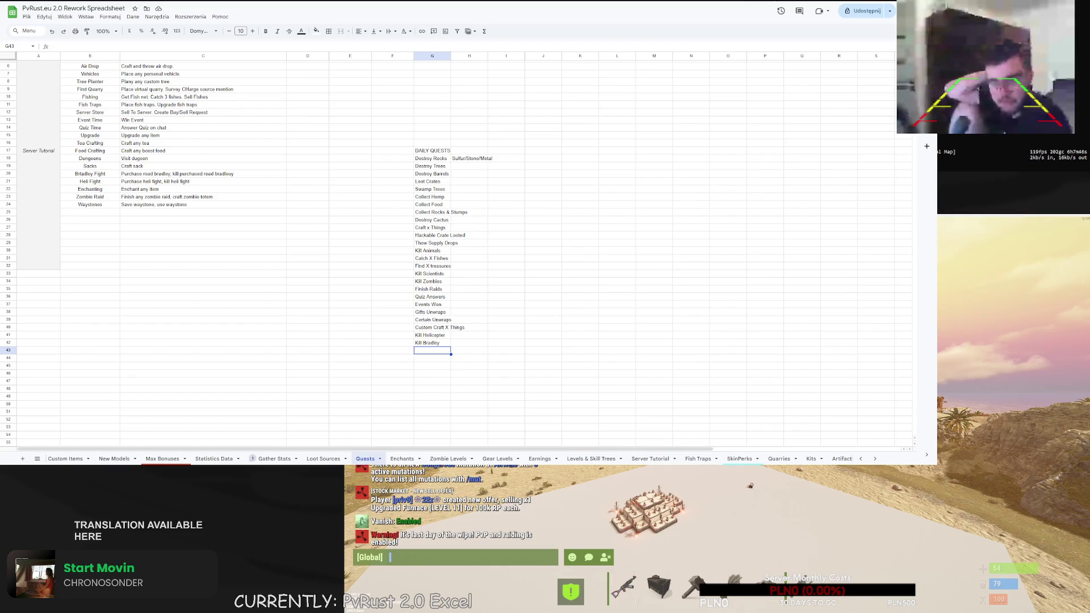
Enter 'Dig Meteors' in G43, directly below Kill Bradley
type("Dig Me")
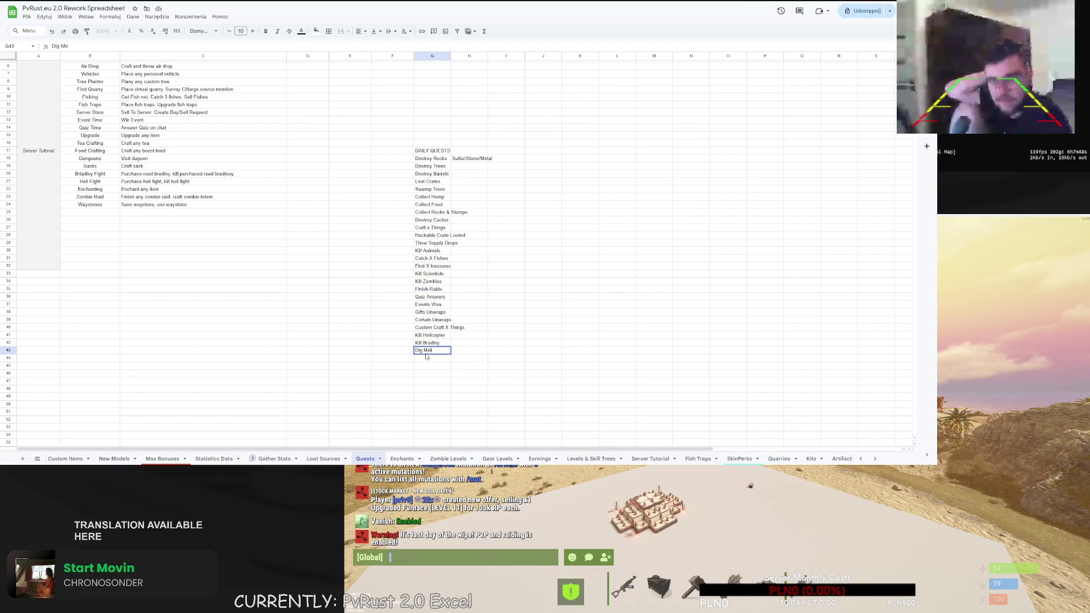
type("teors")
key("Return")
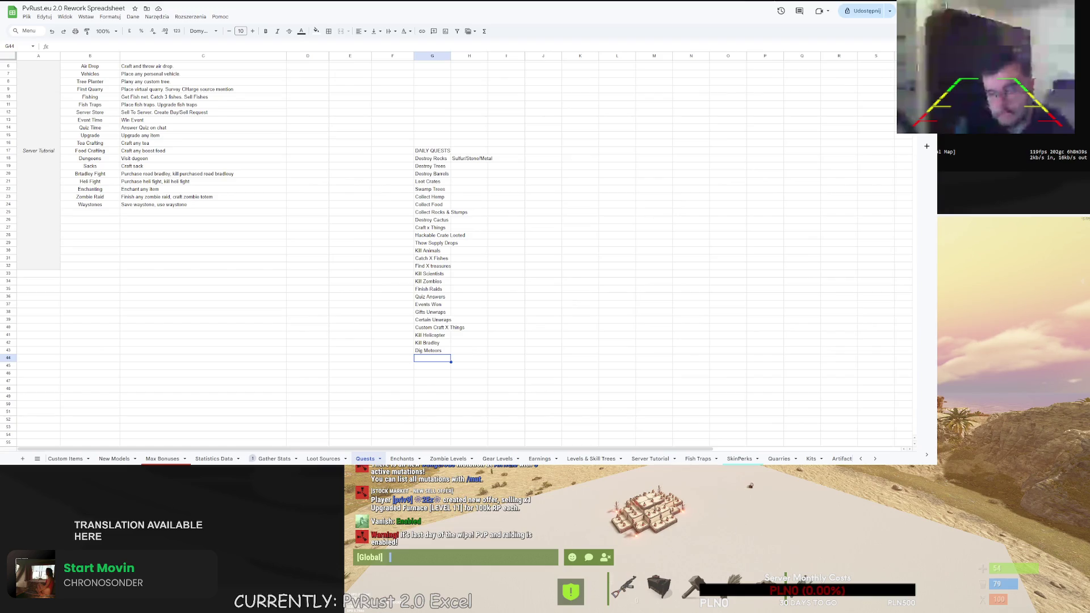
Enter 'DUngeons Ran', 'Finish Raids' and 'Earn X RP' in G44–G46
type("DUng")
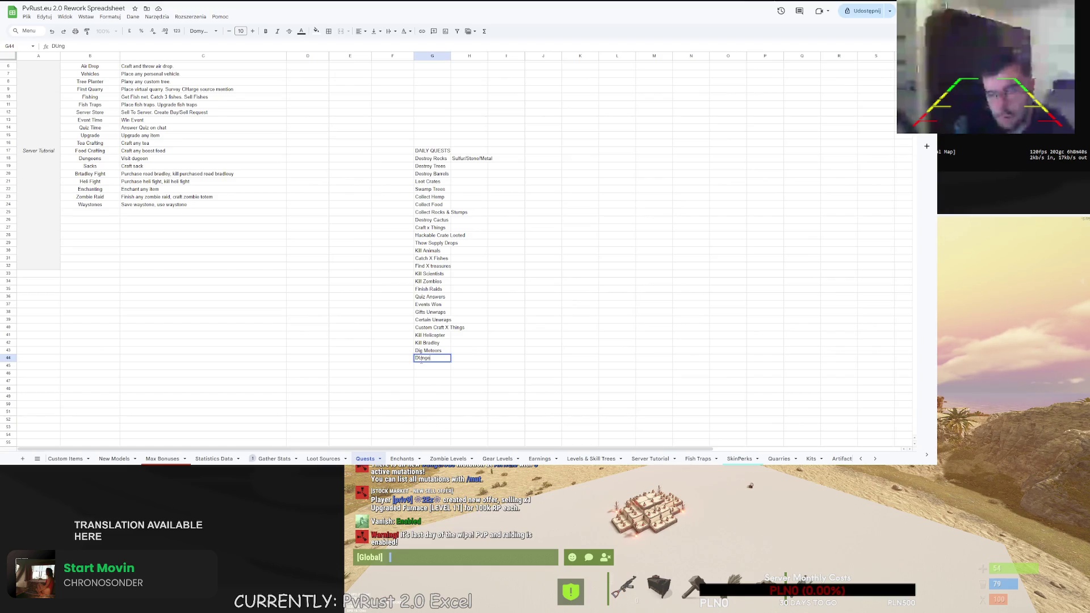
type("eons Ran")
key("Return")
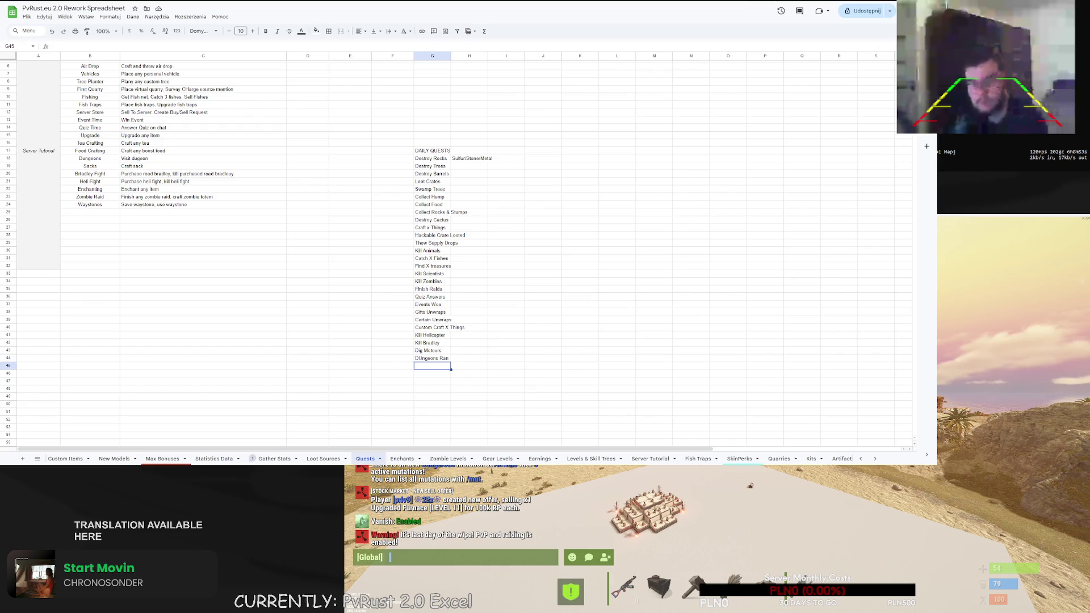
double_click(429, 367)
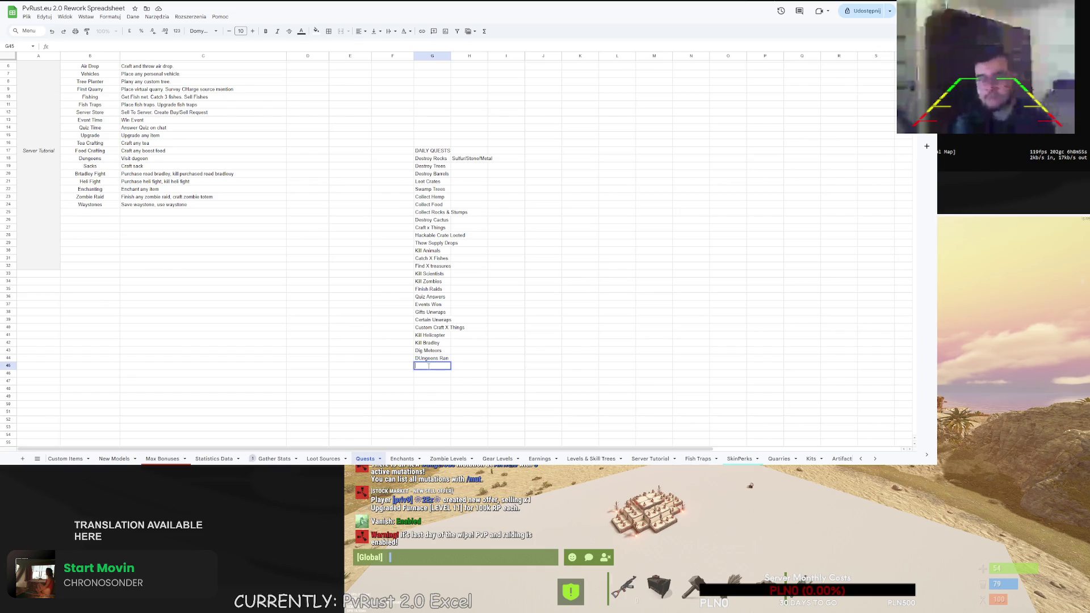
type("Finish Rids")
key("Return")
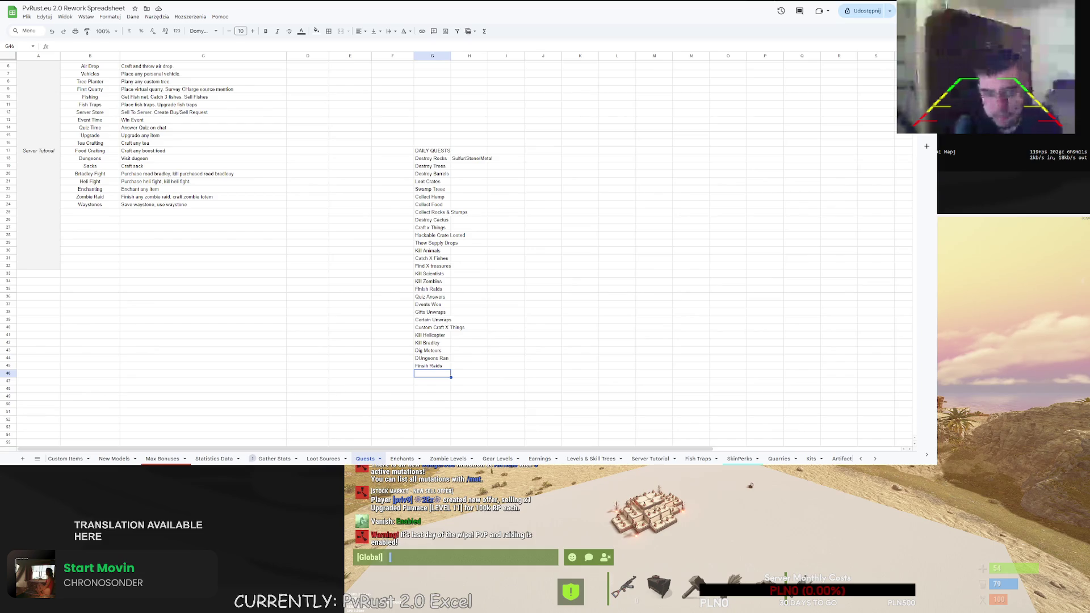
type("Ea")
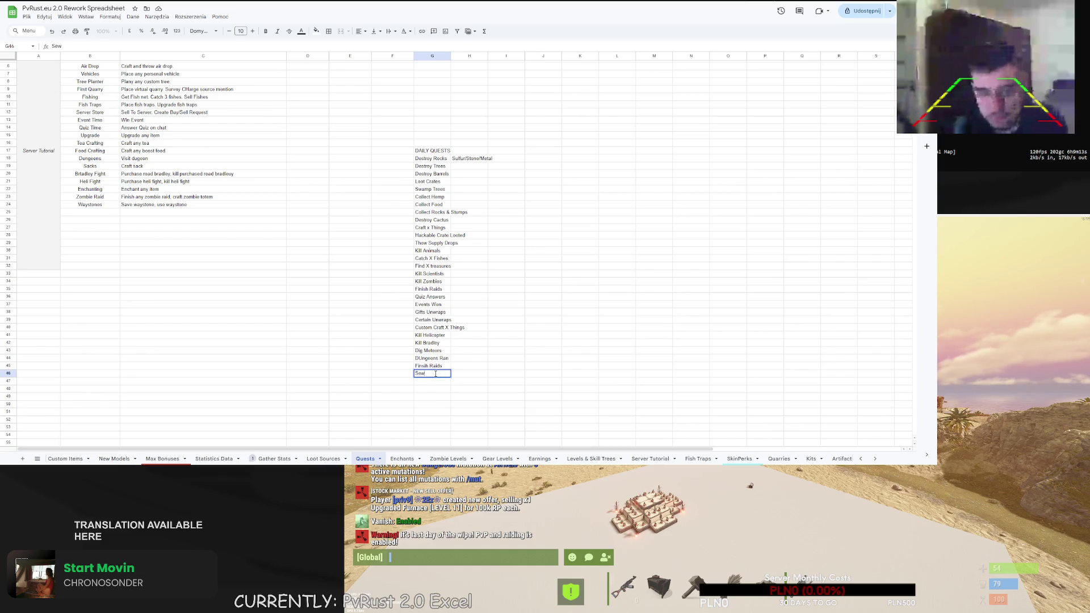
type("rn X RP")
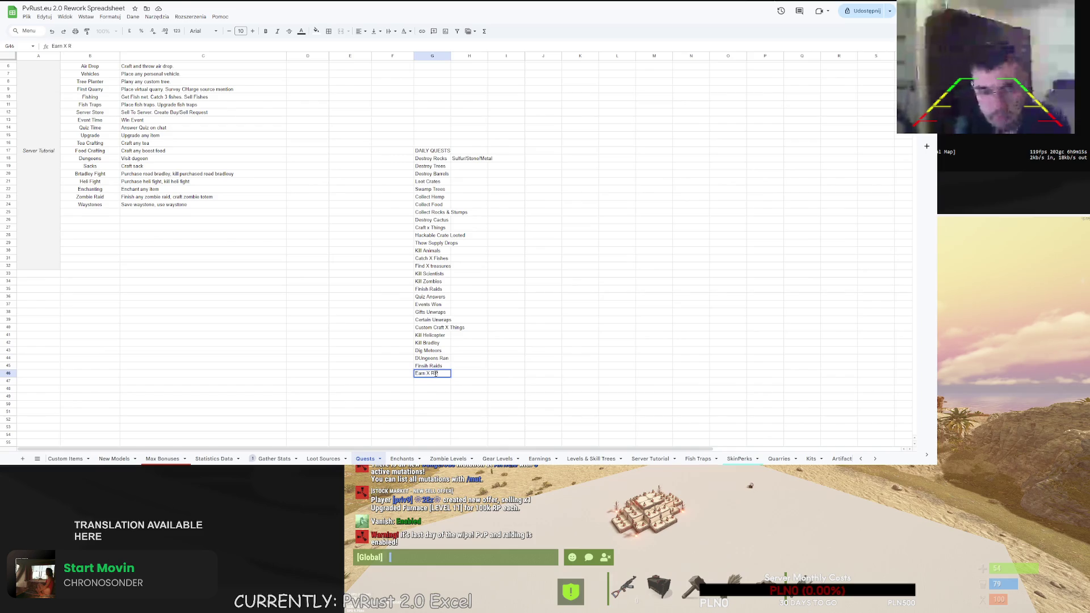
key("Return")
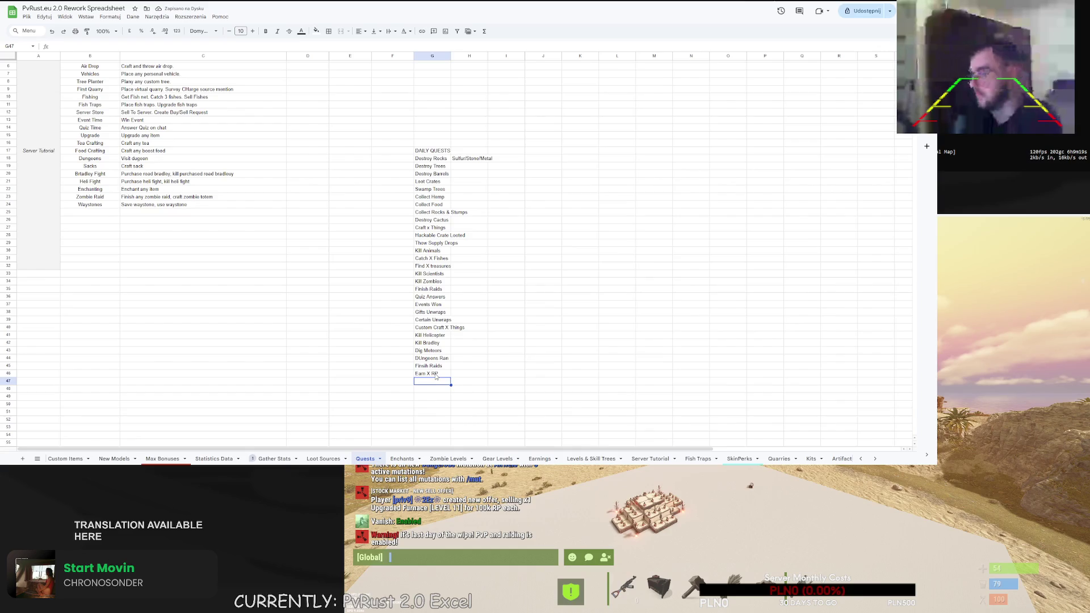
left_click(435, 374)
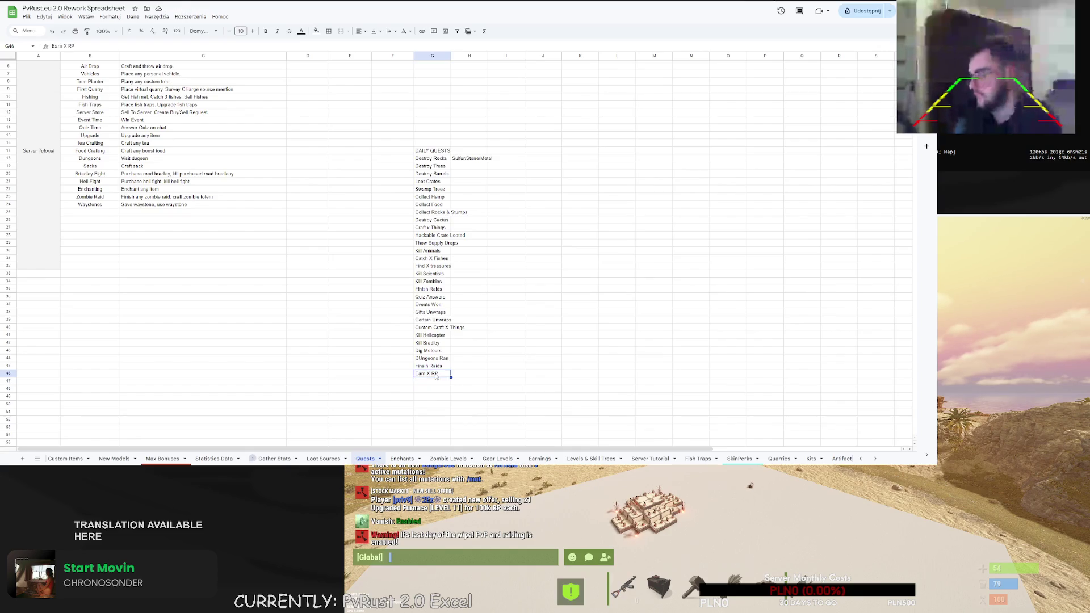
Clear the 'Earn X RP' entry from G46
key("Delete")
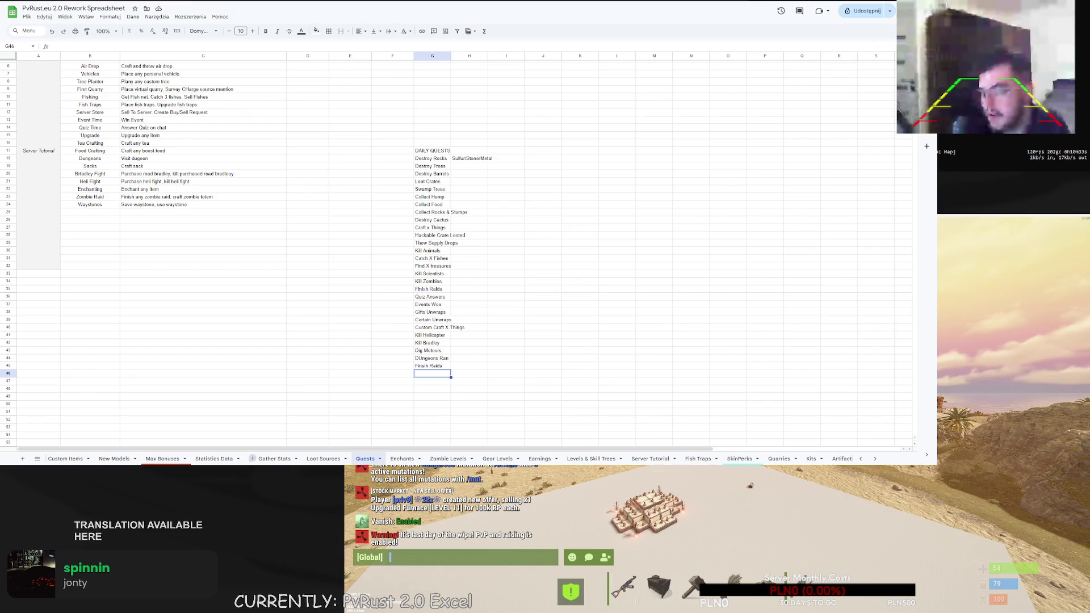
left_click(543, 328)
type("/cp")
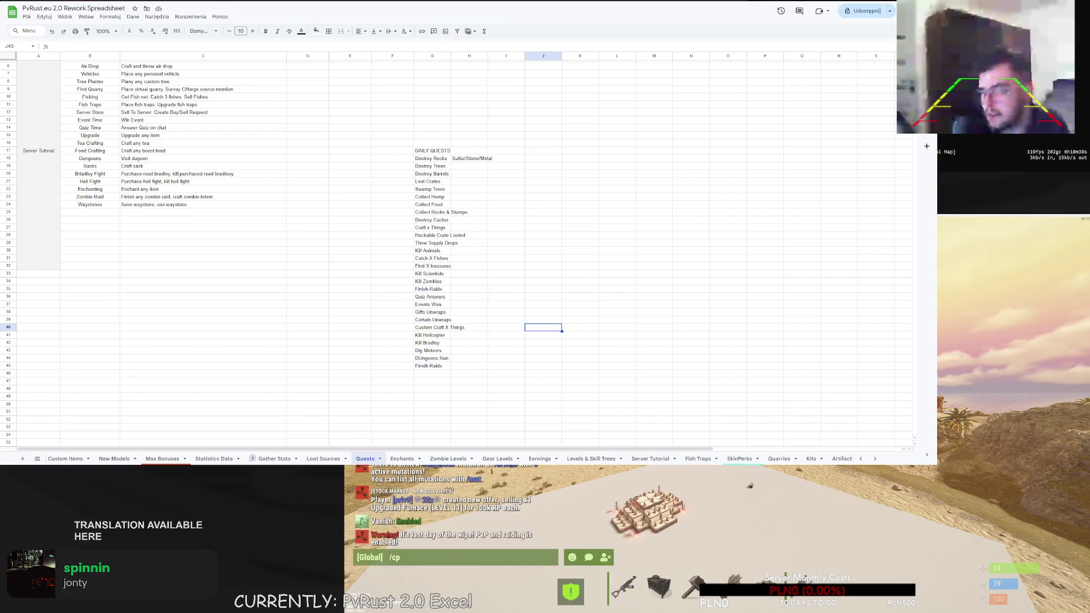
key("Return")
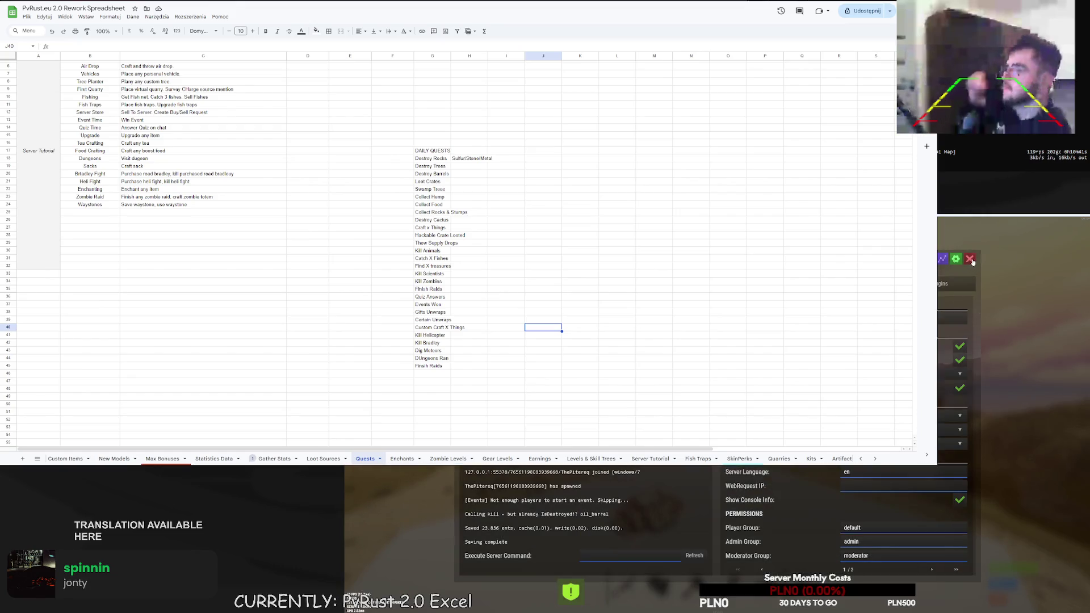
left_click(970, 259)
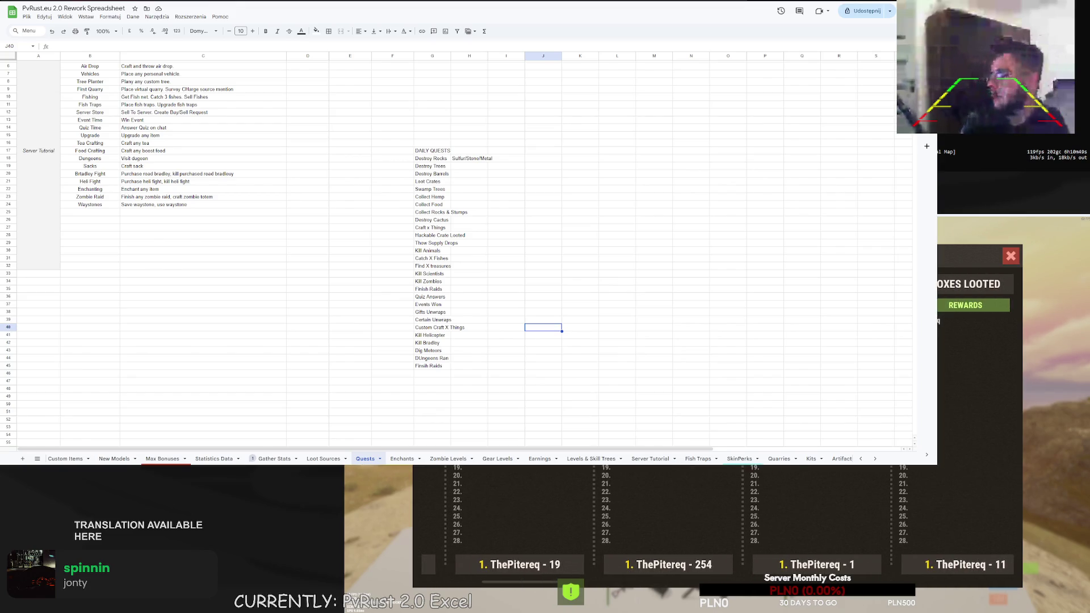
left_click(429, 276)
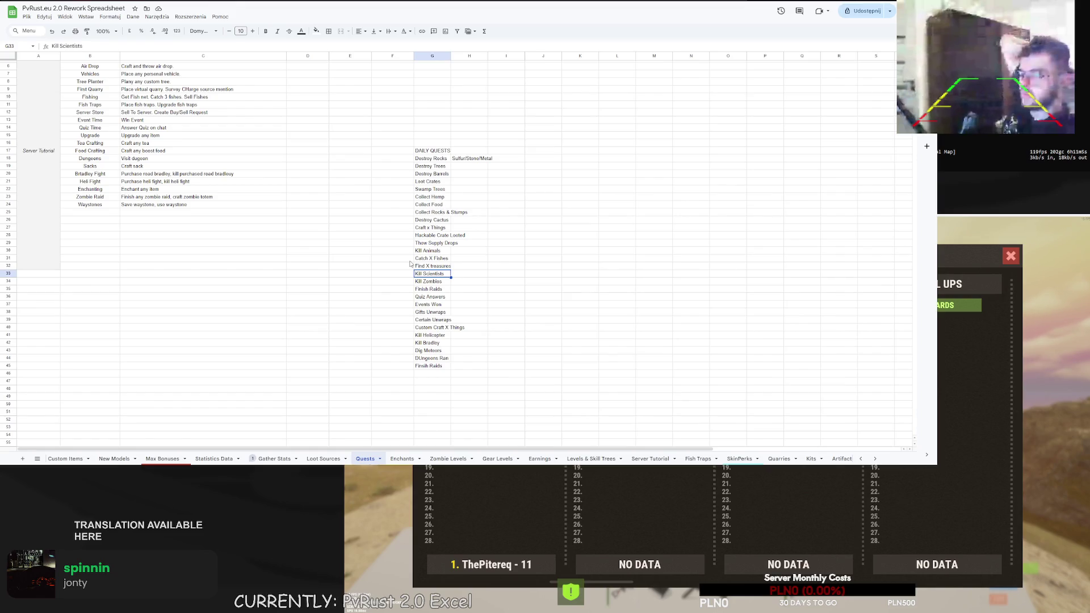
left_click(445, 374)
Enter 'Collect Plants' in G46 under Finish Raids
type("Collect Plats")
key("Return")
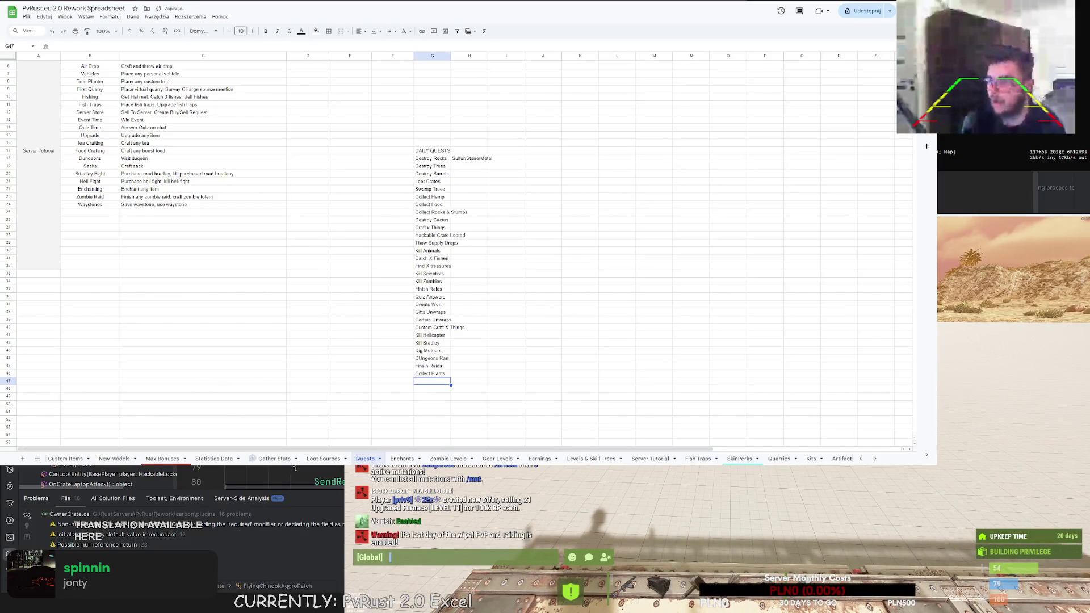
scroll(540, 212, "down", 2)
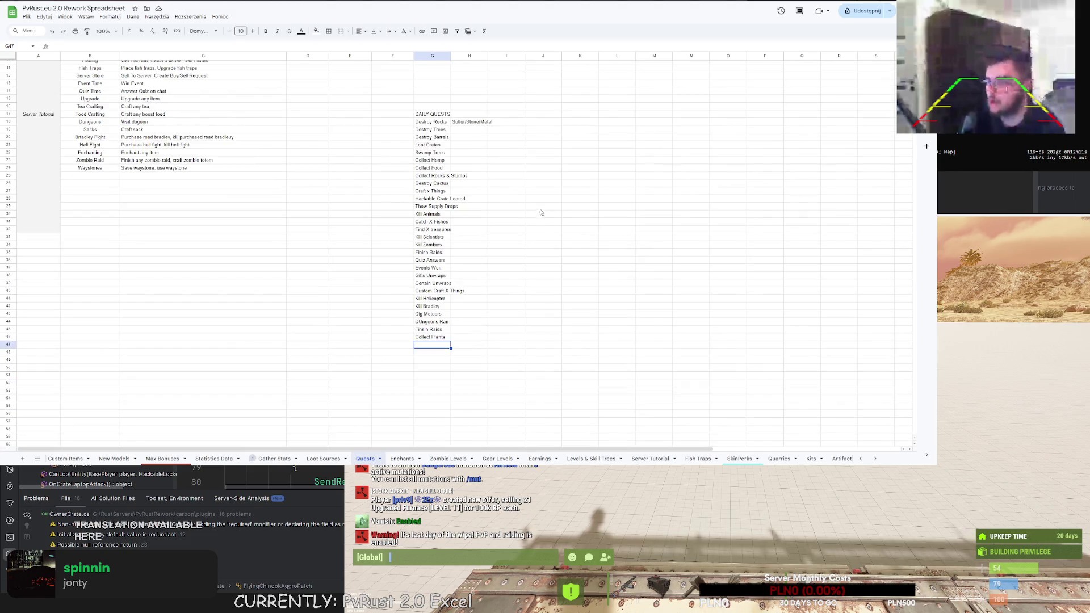
scroll(391, 227, "up", 2)
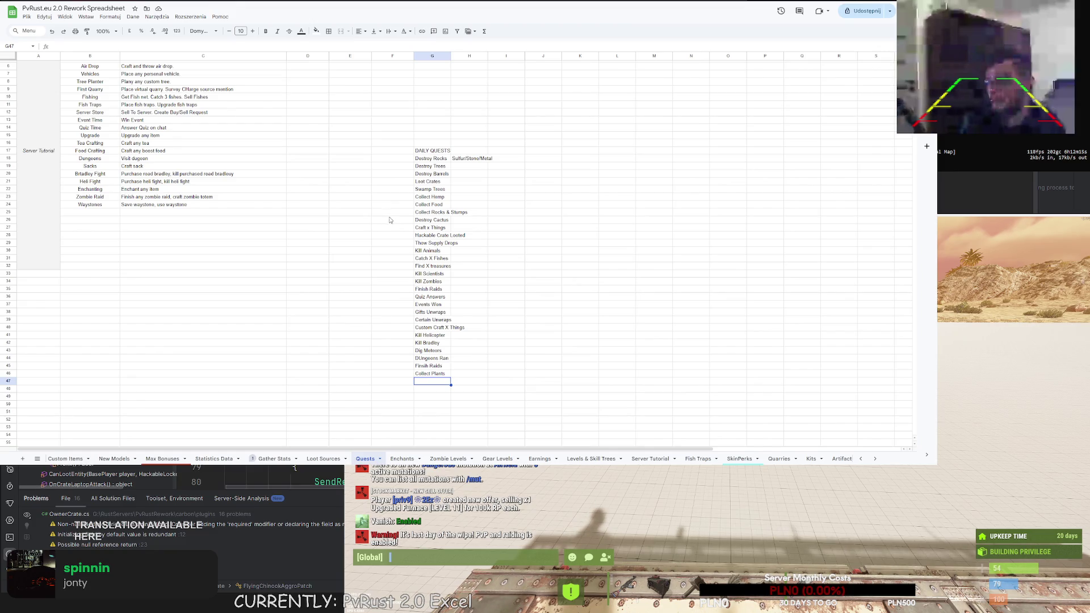
scroll(422, 210, "down", 2)
left_click_drag(431, 121, 431, 341)
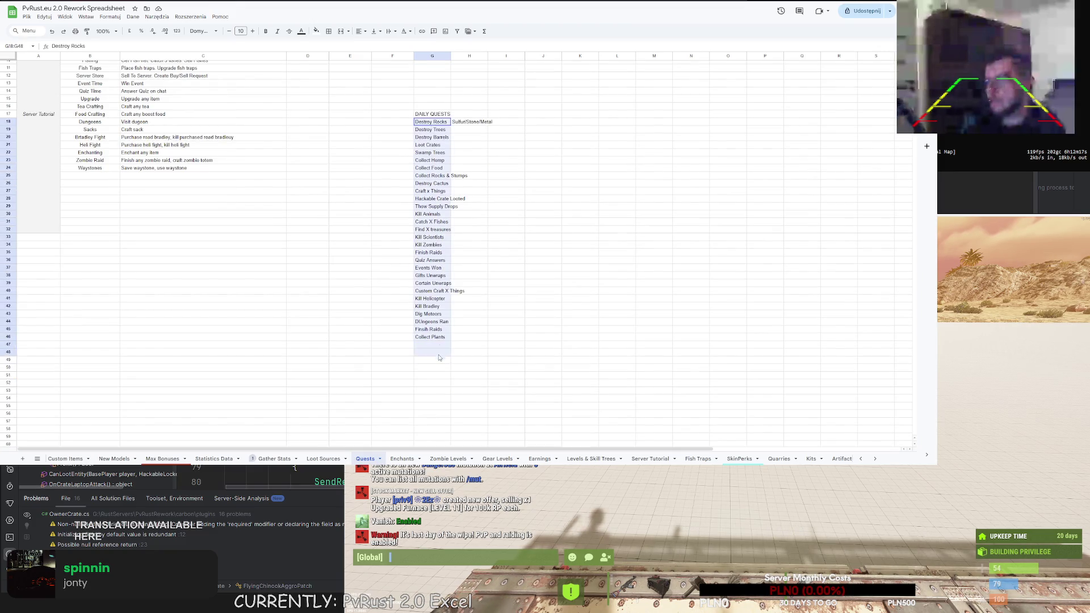
left_click(531, 278)
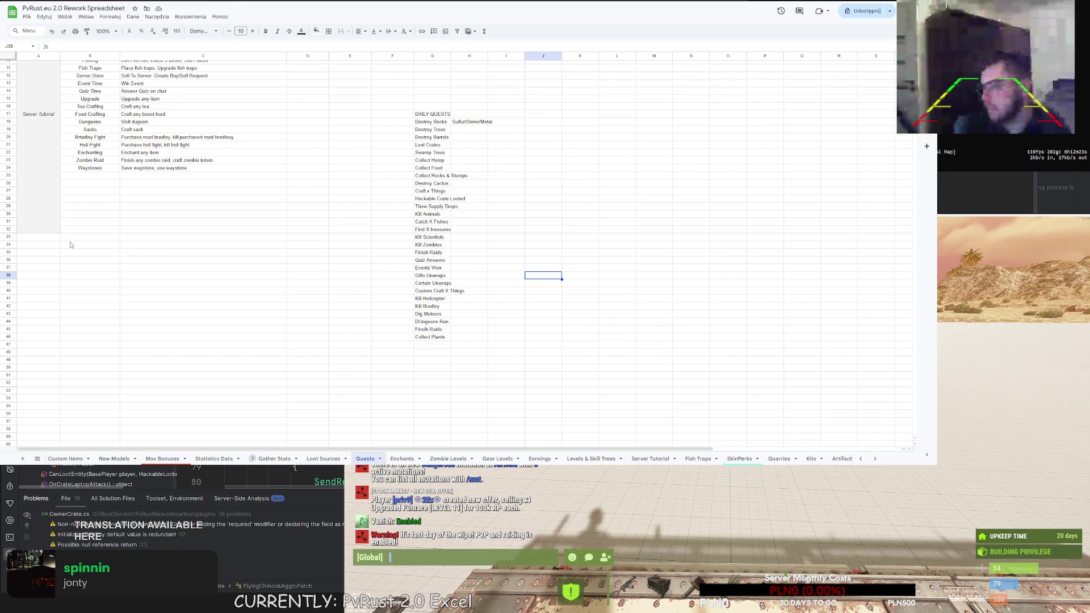
left_click_drag(47, 238, 41, 387)
key("Up")
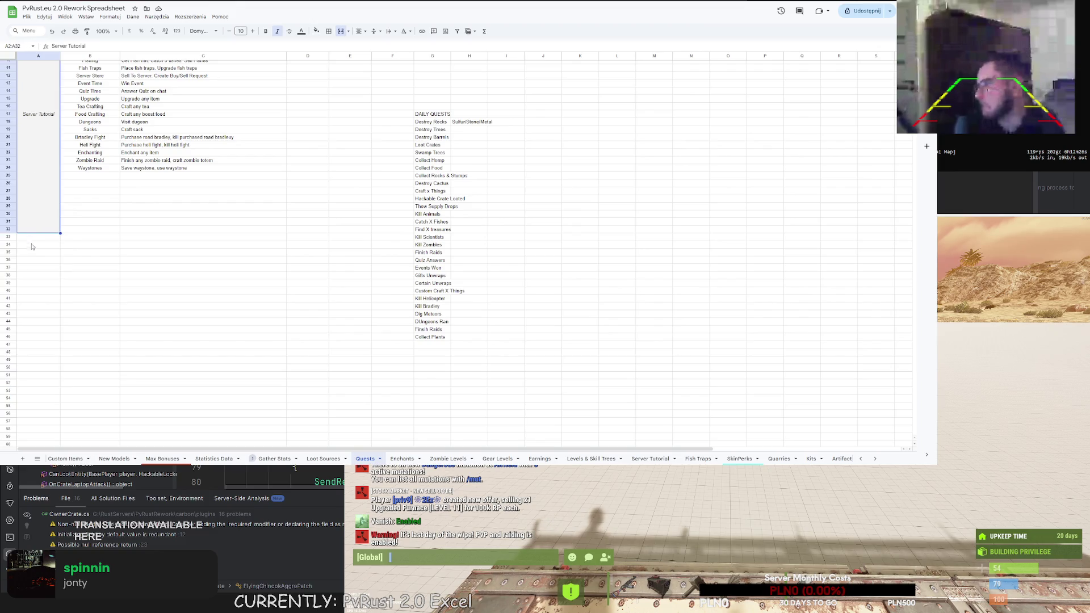
key("ctrl+c")
key("Down")
key("ctrl+v")
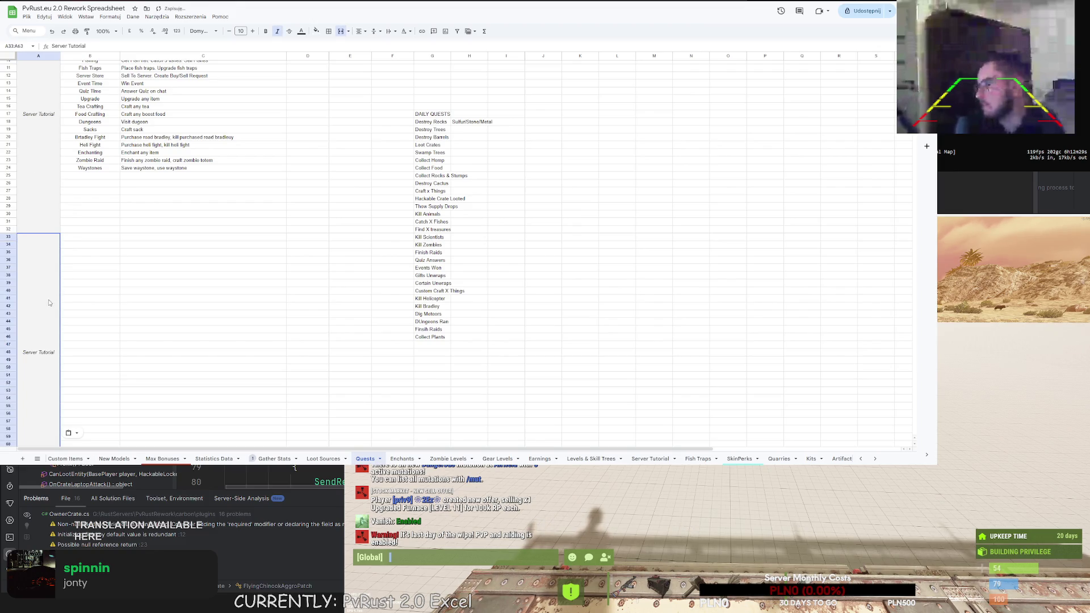
key("ctrl+z")
left_click_drag(38, 237, 35, 393)
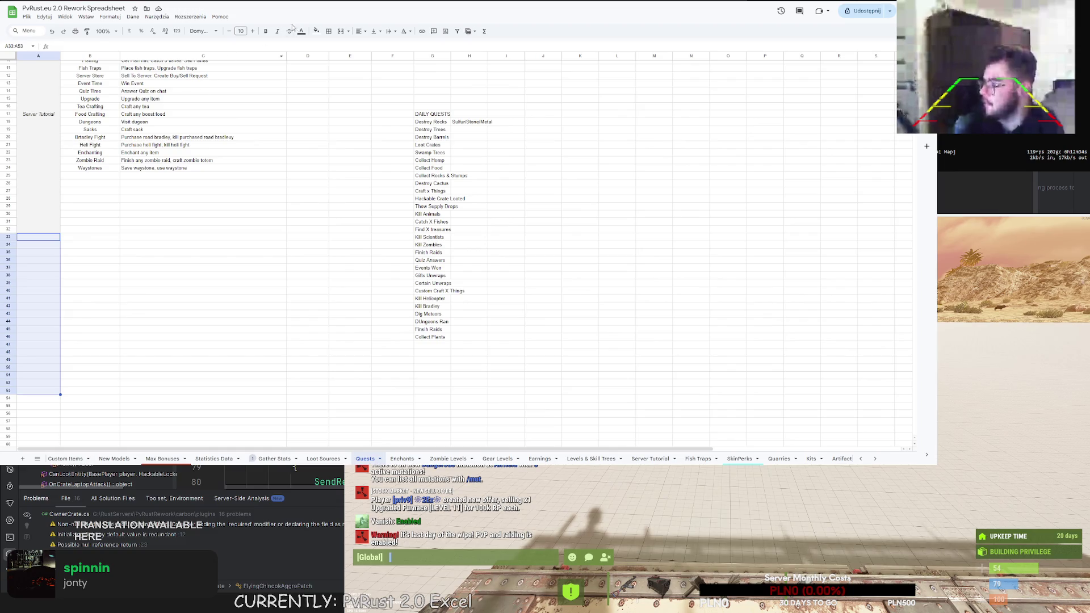
left_click(341, 30)
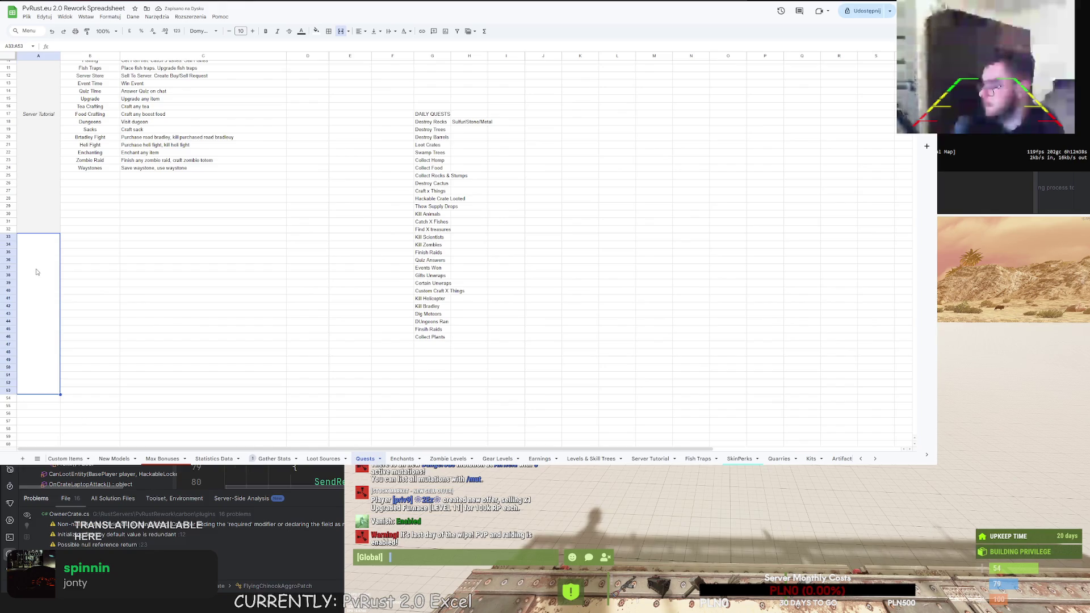
Fill the merged A33:A53 cell light grey and label it 'Daily Quests'
left_click(316, 31)
left_click(367, 58)
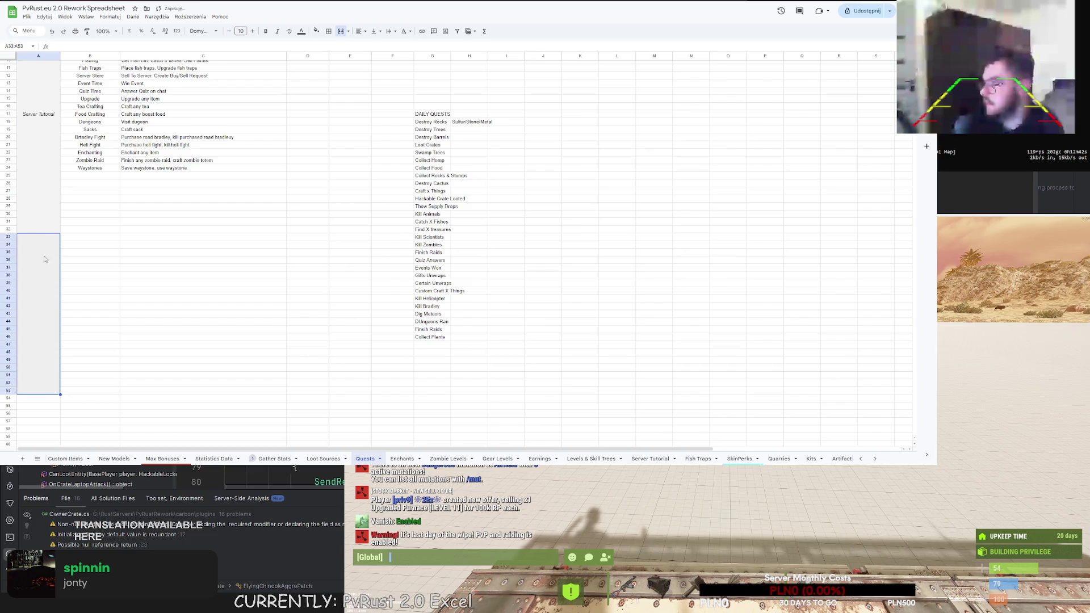
scroll(76, 232, "up", 3)
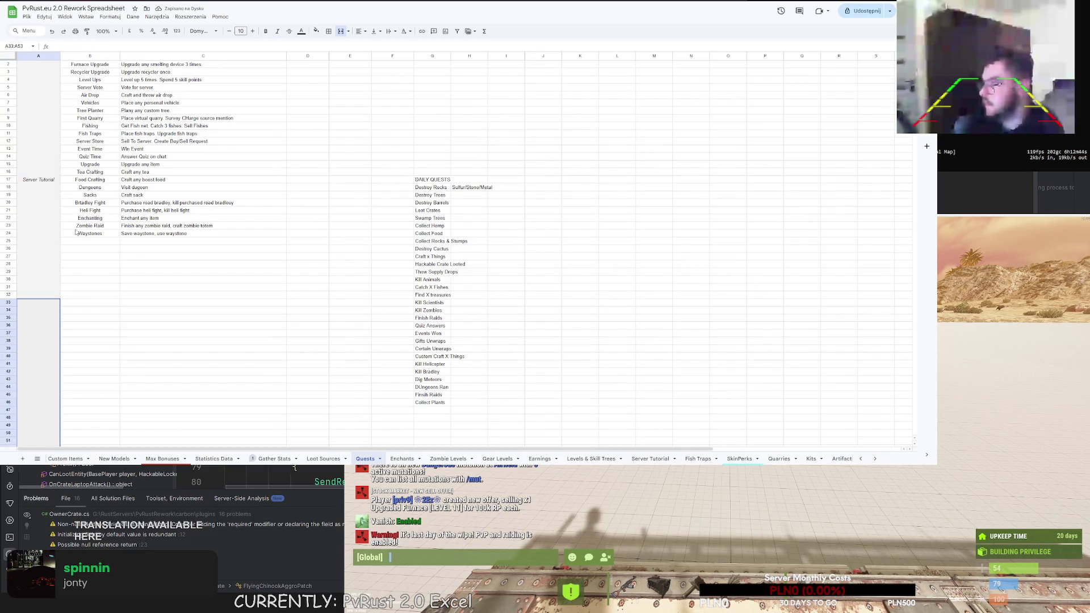
double_click(43, 302)
type("Server Tutorial")
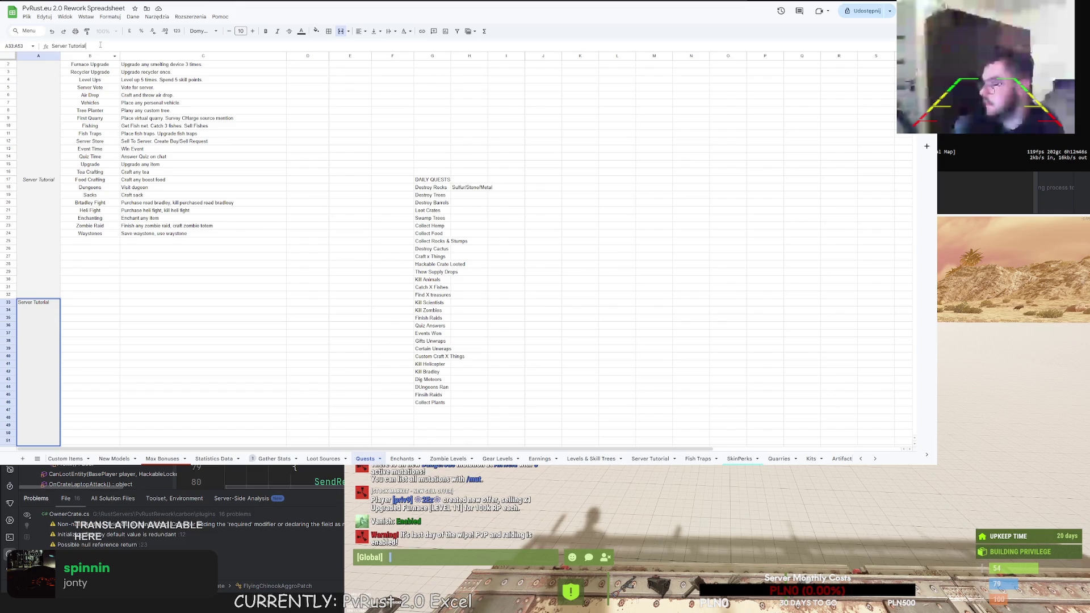
type("ily Quests")
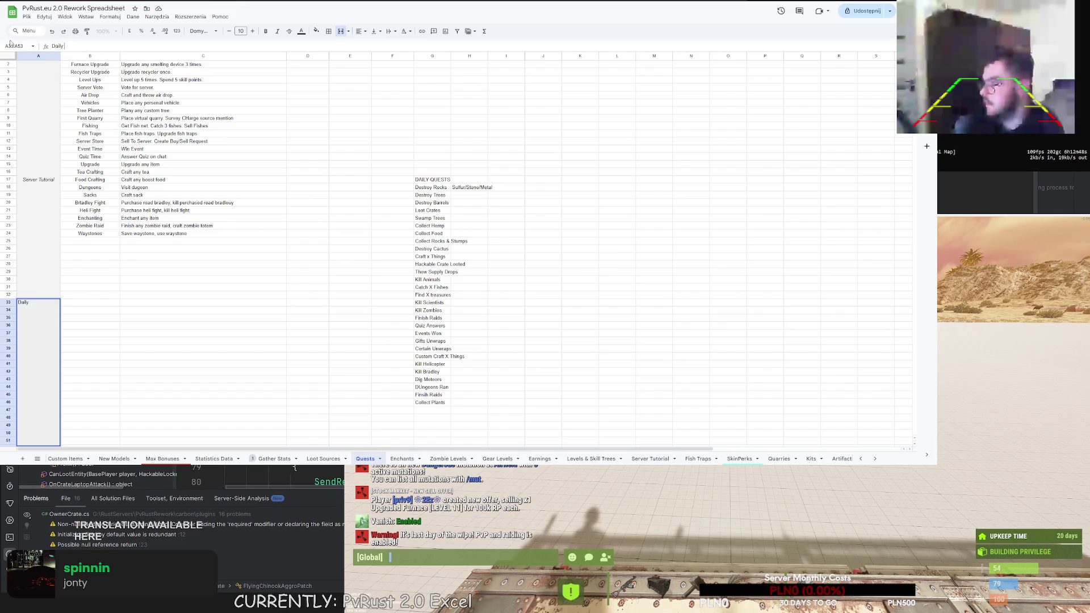
key("Return")
Centre the Daily Quests label vertically and horizontally and make it italic
scroll(97, 183, "down", 5)
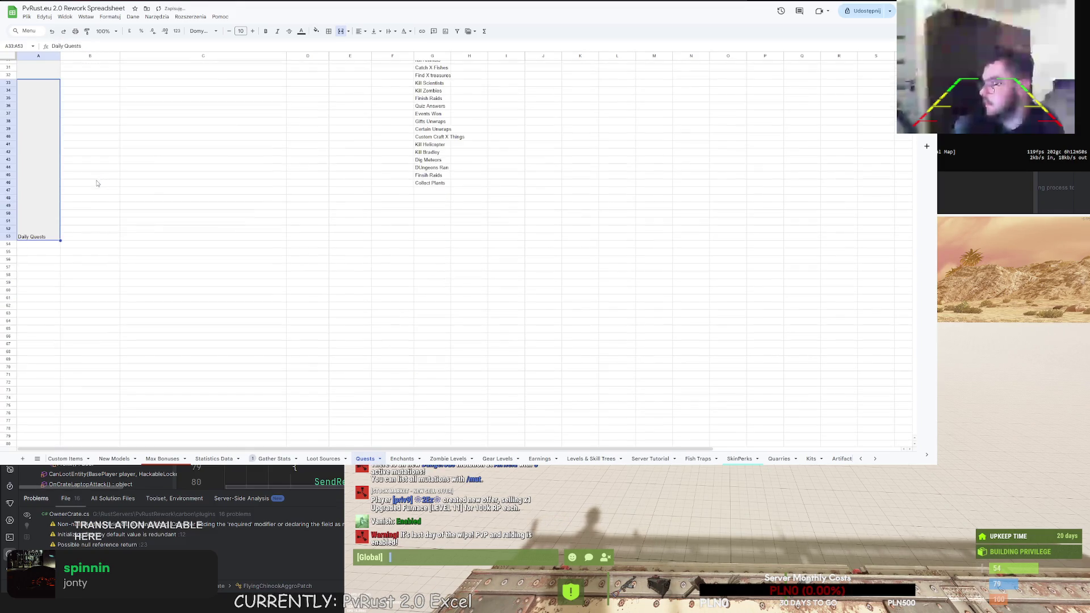
scroll(253, 154, "up", 2)
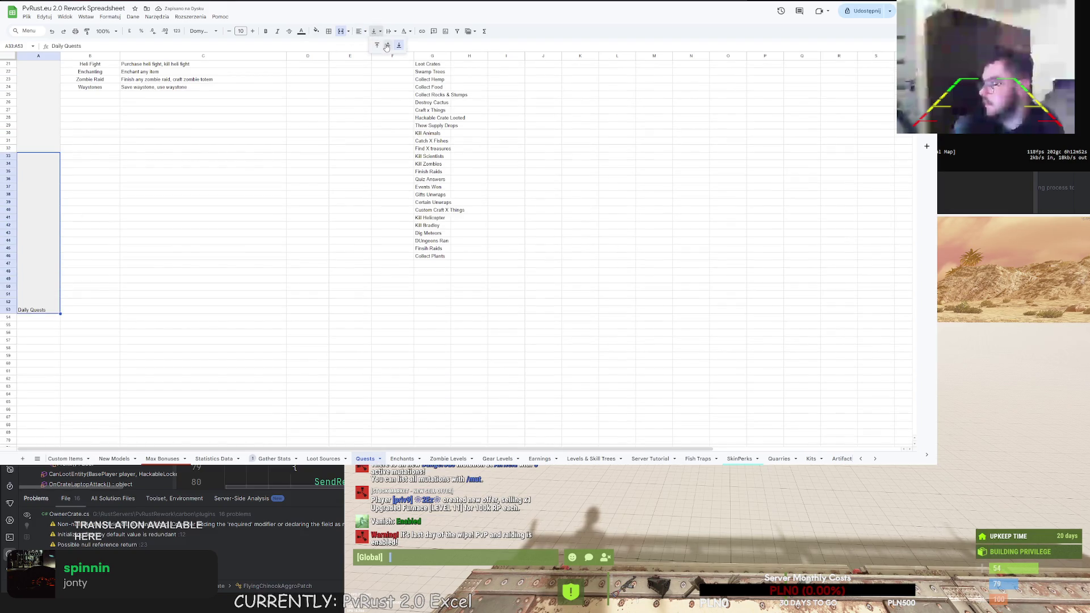
left_click(386, 45)
left_click(390, 31)
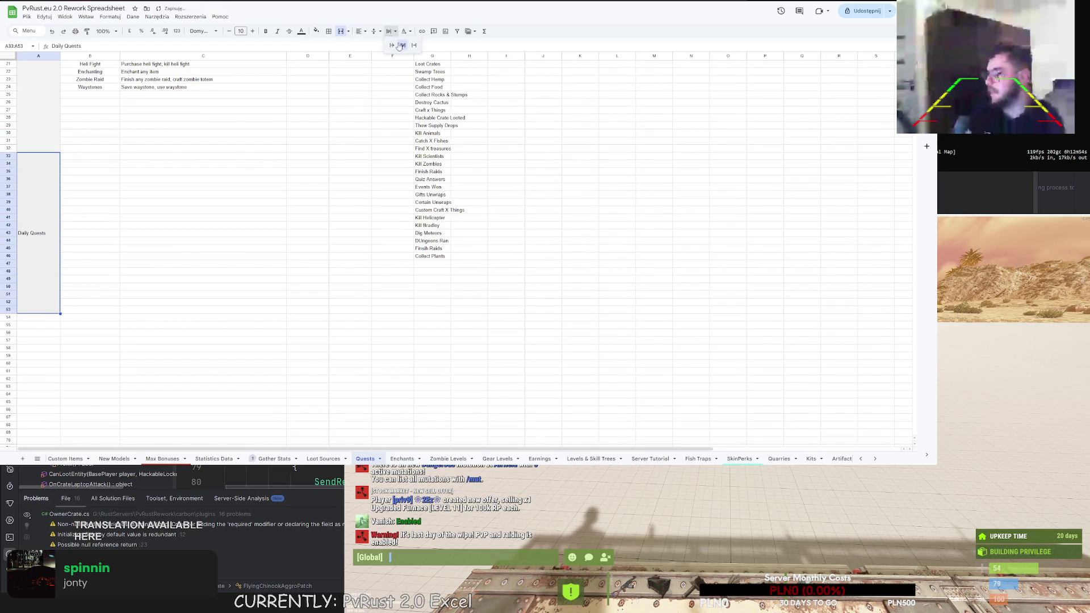
left_click(400, 46)
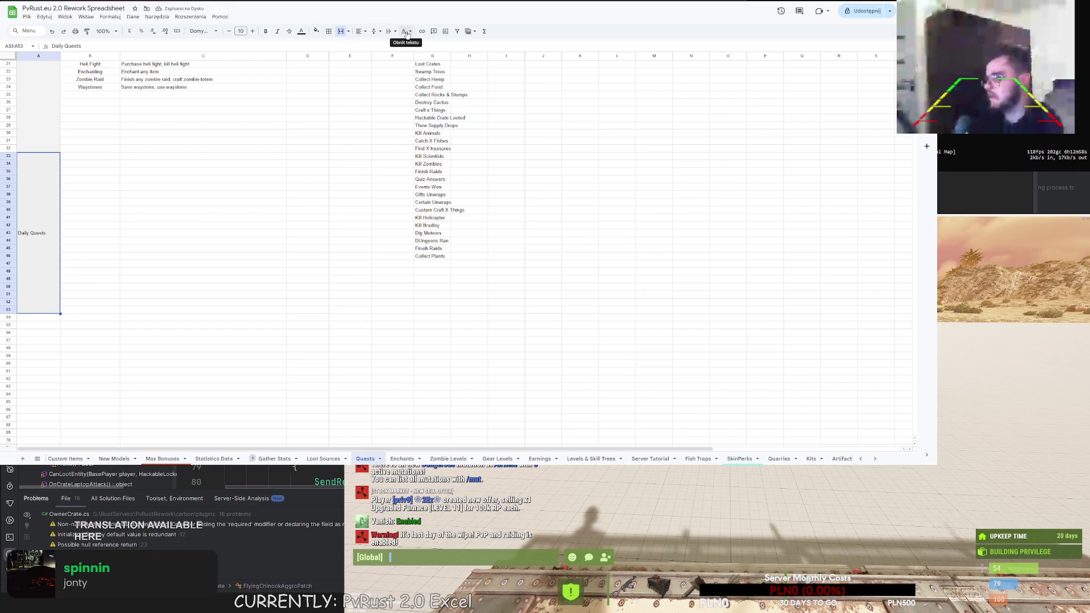
left_click(374, 32)
left_click(374, 32)
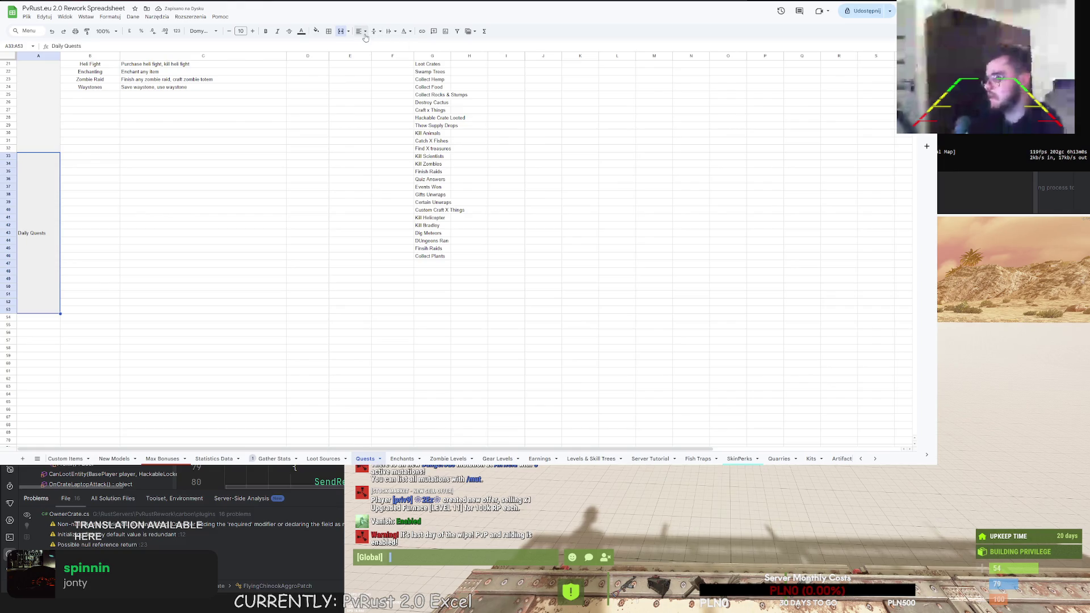
left_click(372, 46)
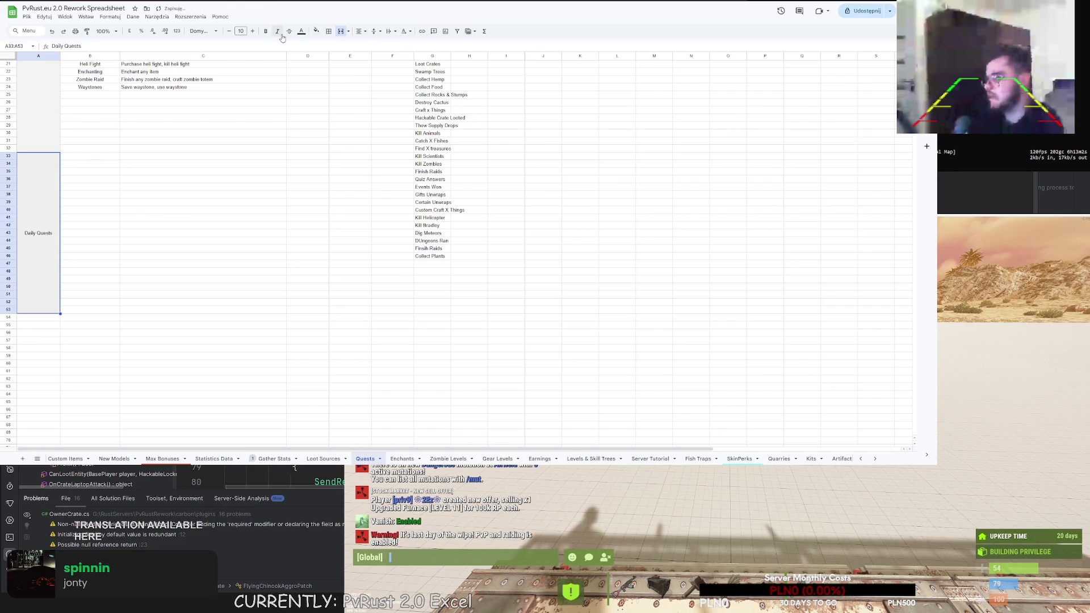
left_click(280, 33)
scroll(90, 197, "up", 2)
left_click(90, 196)
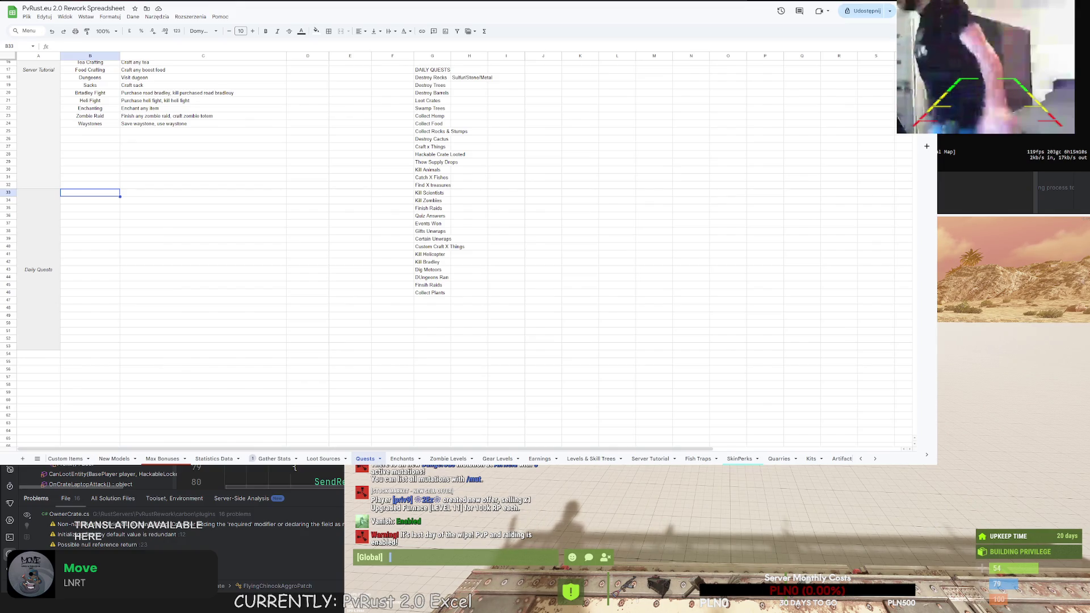
scroll(454, 249, "up", 3)
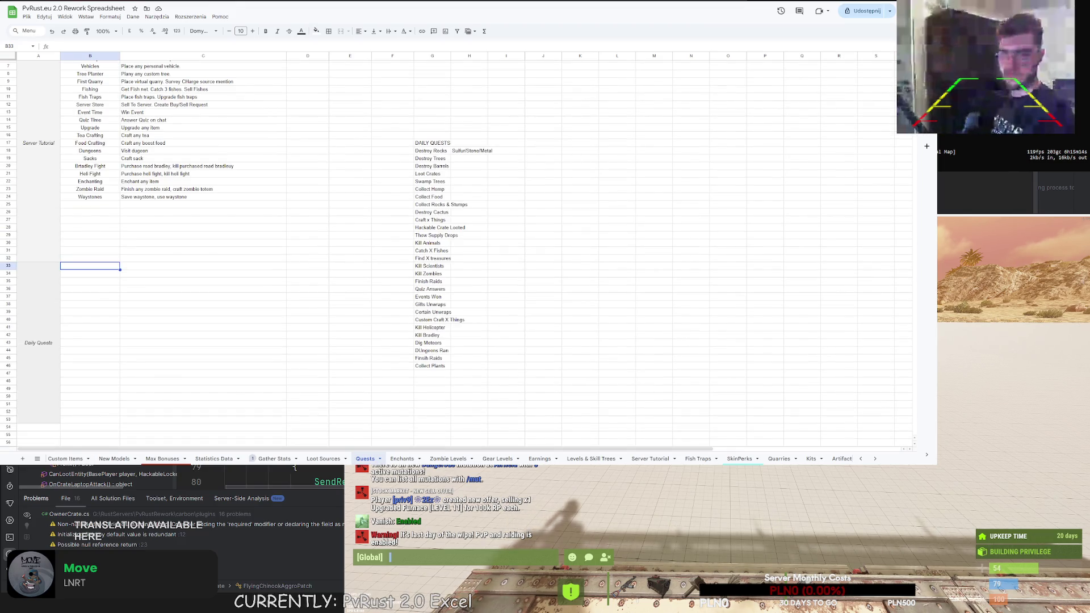
scroll(454, 249, "up", 2)
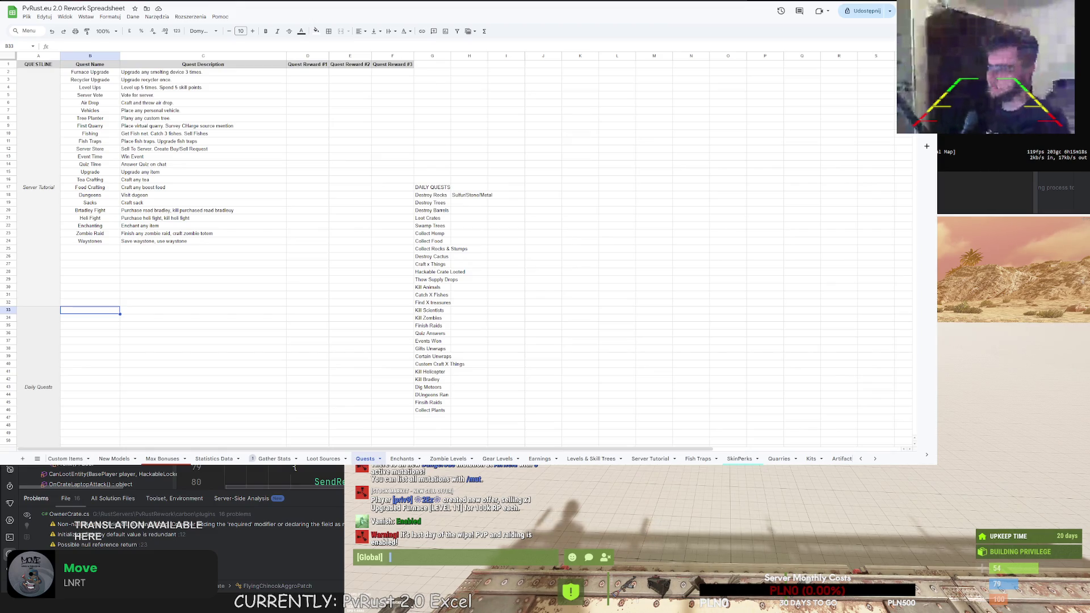
double_click(92, 309)
type("Rock Des")
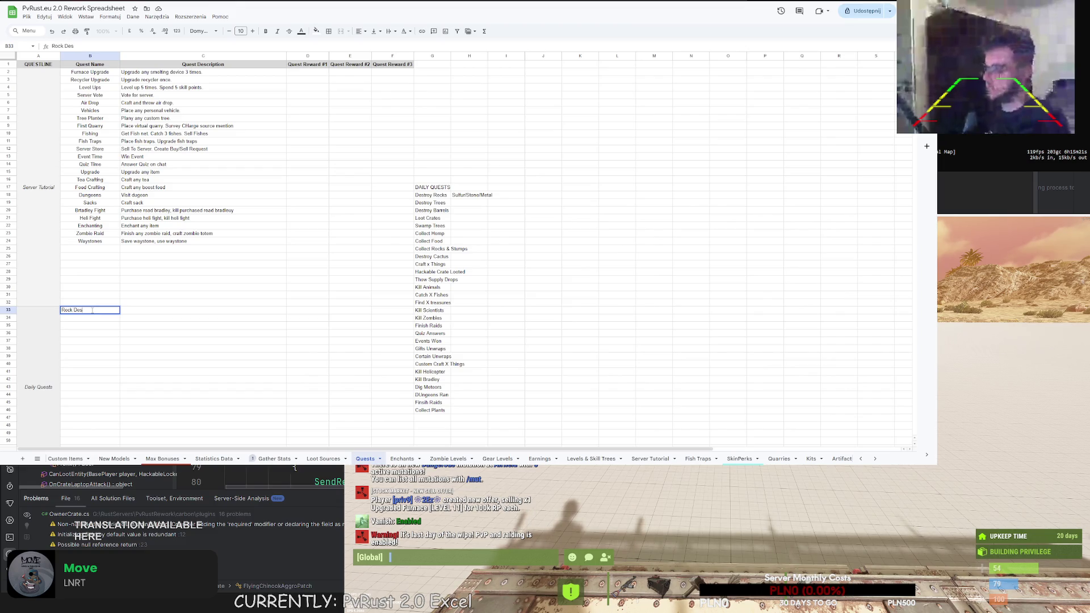
Add Rock Destroyer ('Destroy 50 rocks.') and Tree Cutter ('Cut 50 trees.') in rows 33–34
type("troyer")
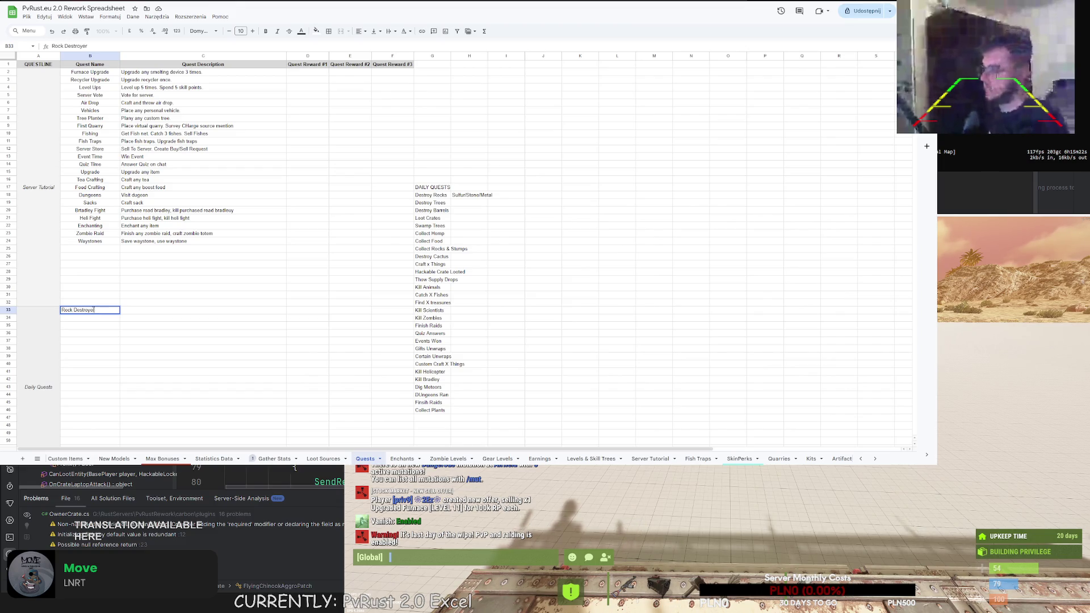
key("Tab")
type("Dest")
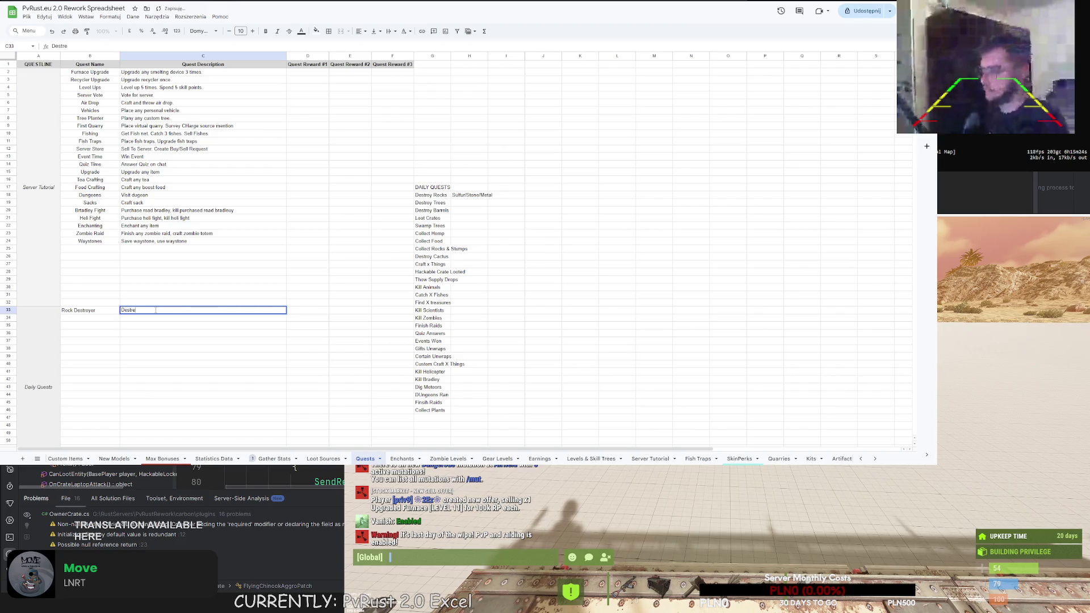
type("roy 50 rocks.")
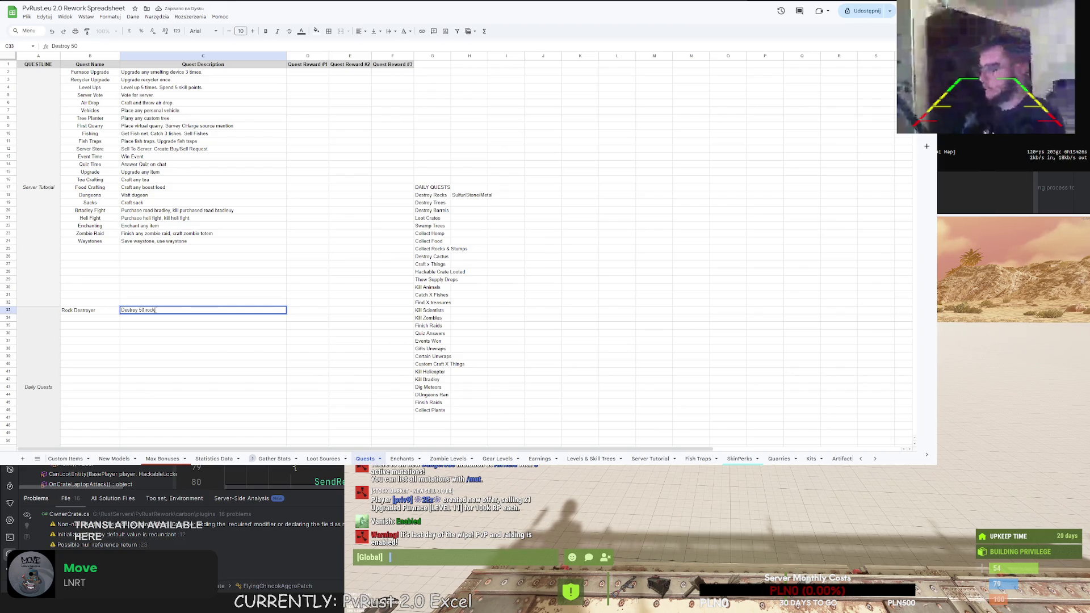
key("Return")
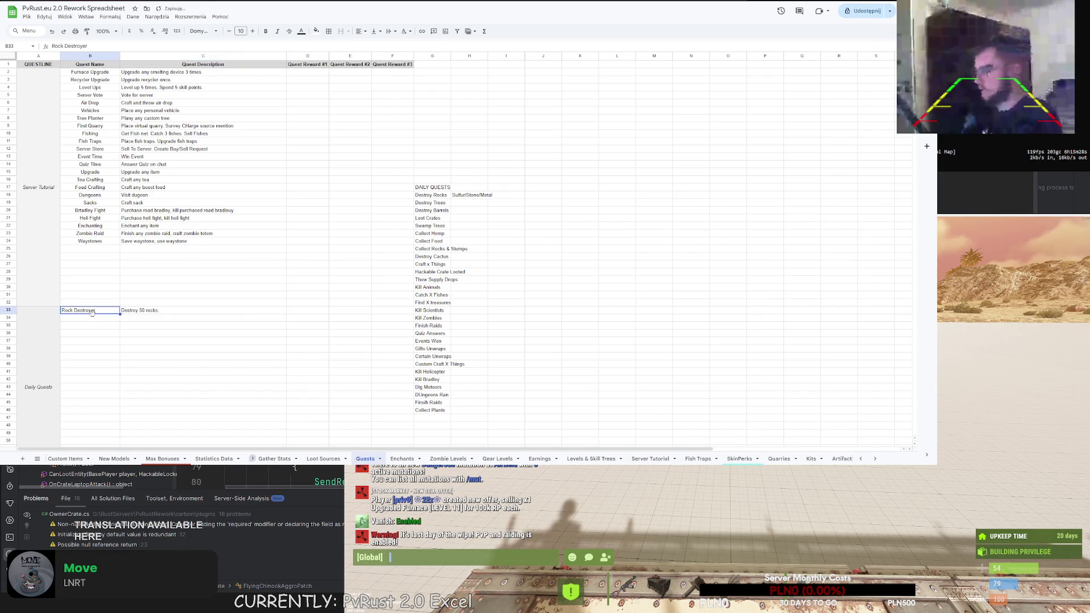
double_click(88, 316)
type("Tree Cutt")
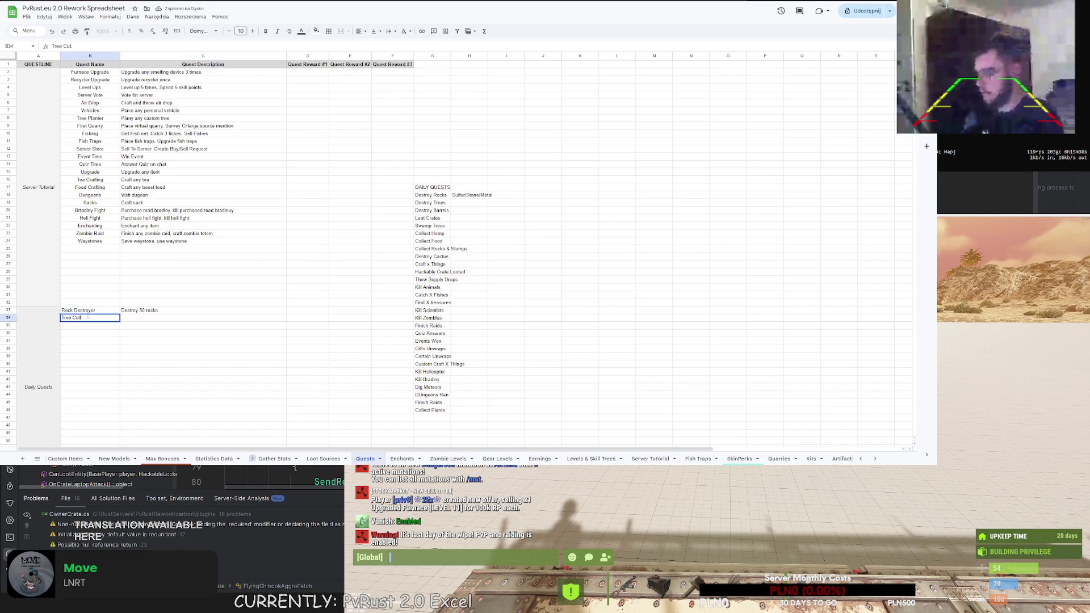
type("er")
key("Tab")
type("Cut")
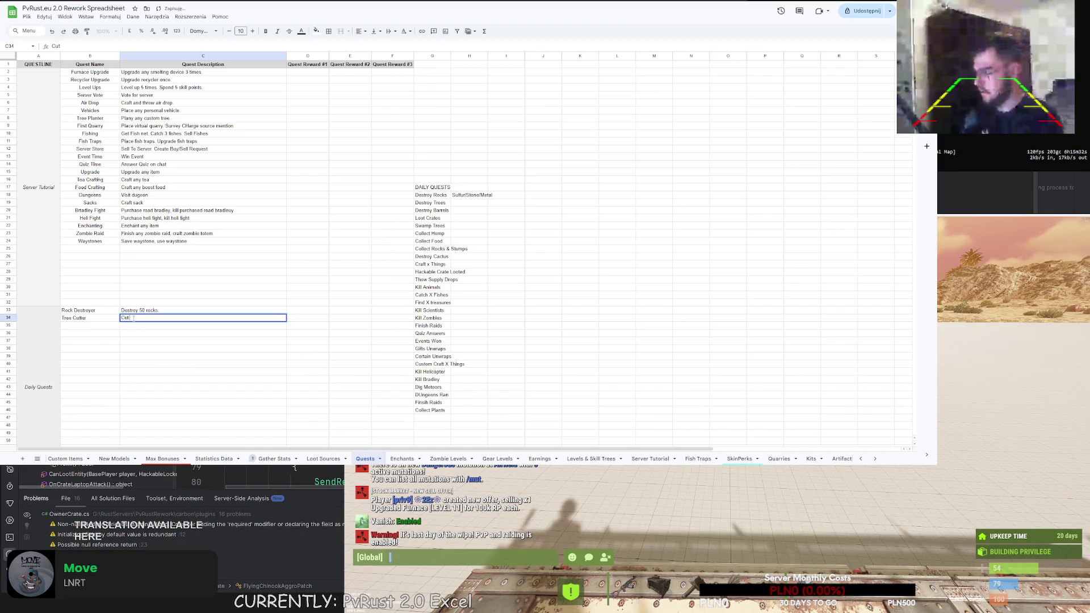
type(" 50 trees.")
key("Return")
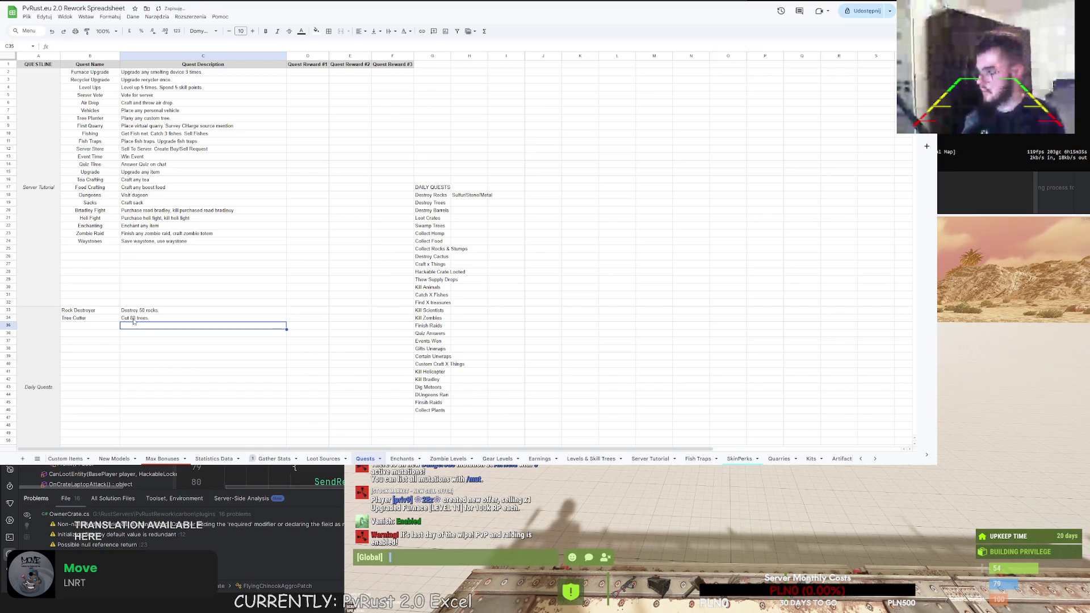
Add Barrel Killer in row 35, described as 'Destroy 60 barrels.'
double_click(97, 327)
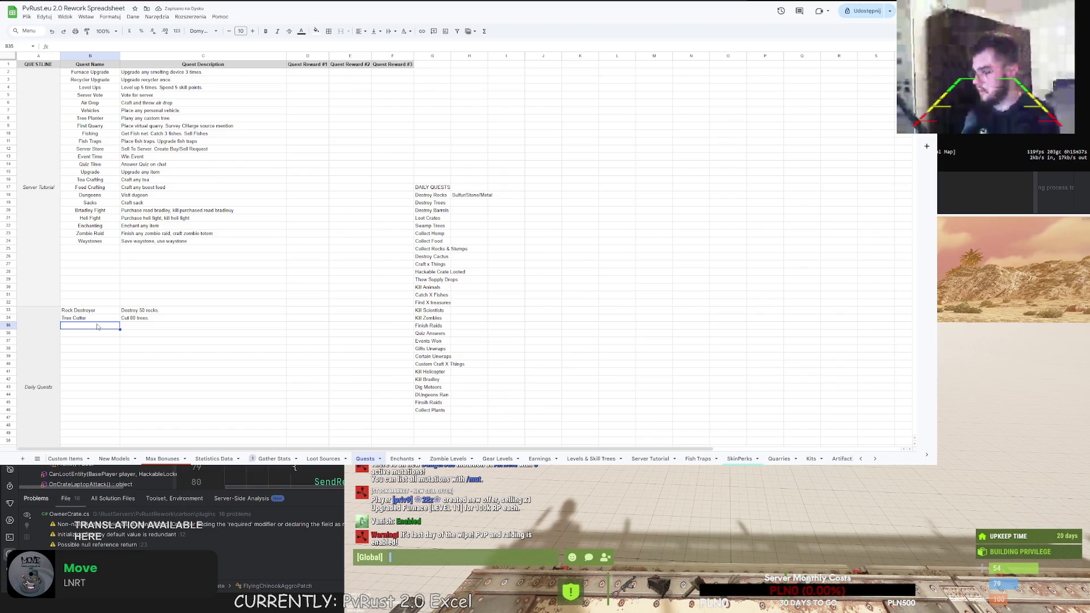
type("Barrel Killer")
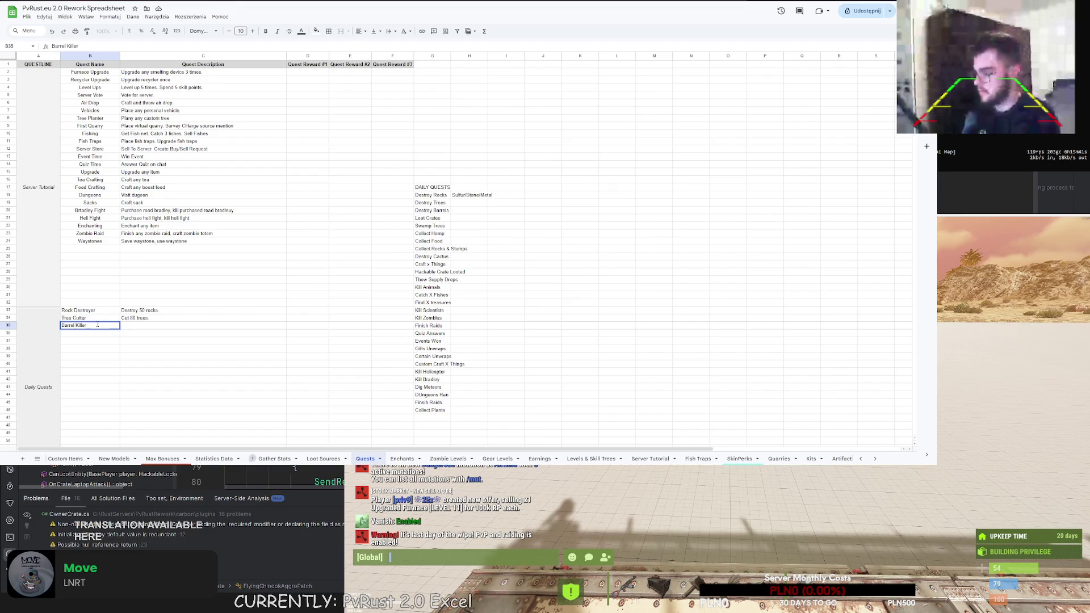
key("Tab")
type("Destroy")
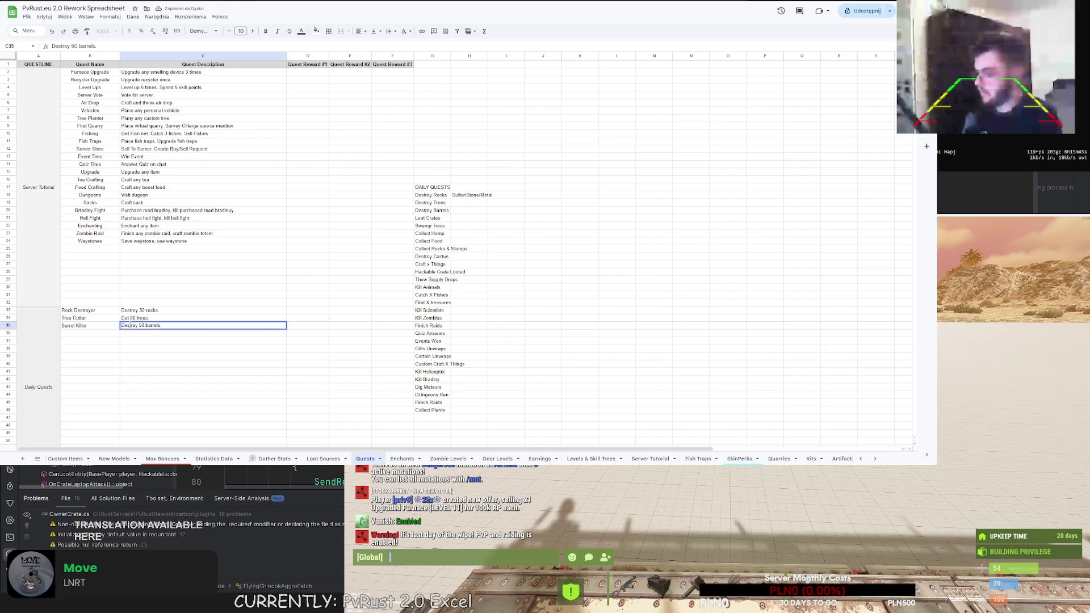
key("Return")
left_click(130, 327)
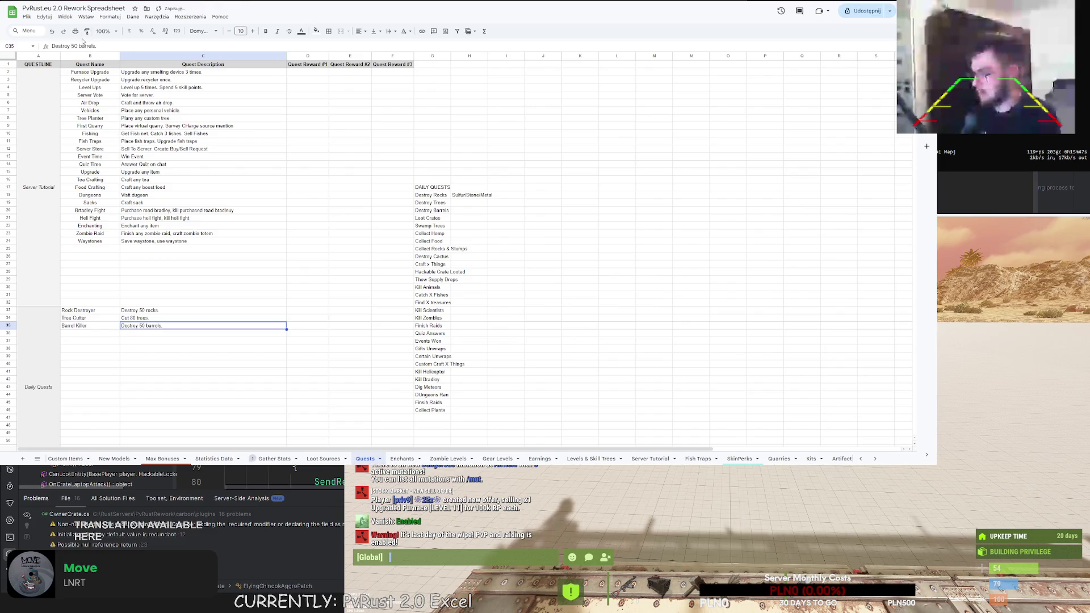
double_click(142, 326)
type("60")
left_click(90, 336)
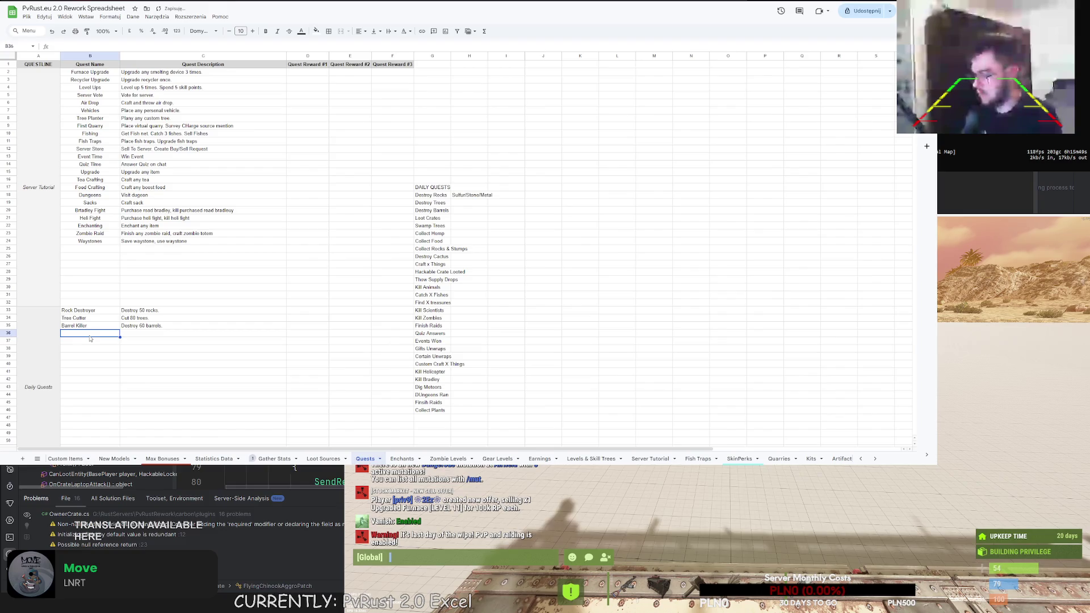
Add Experienced Looter in row 36, described as 'Loot 15 crates'
double_click(89, 336)
type("Expe")
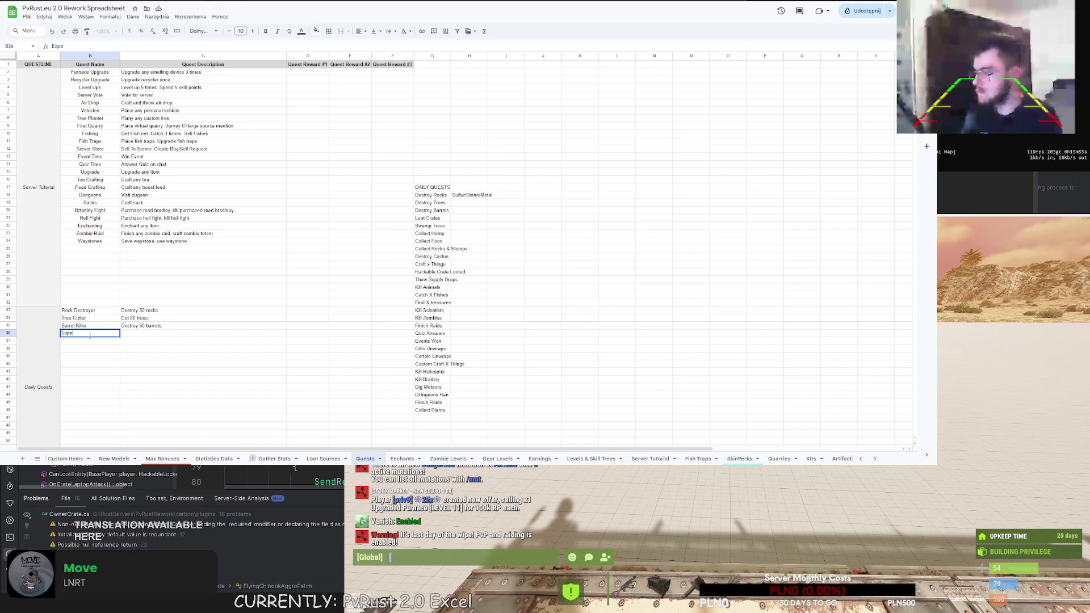
type("rienced Looter")
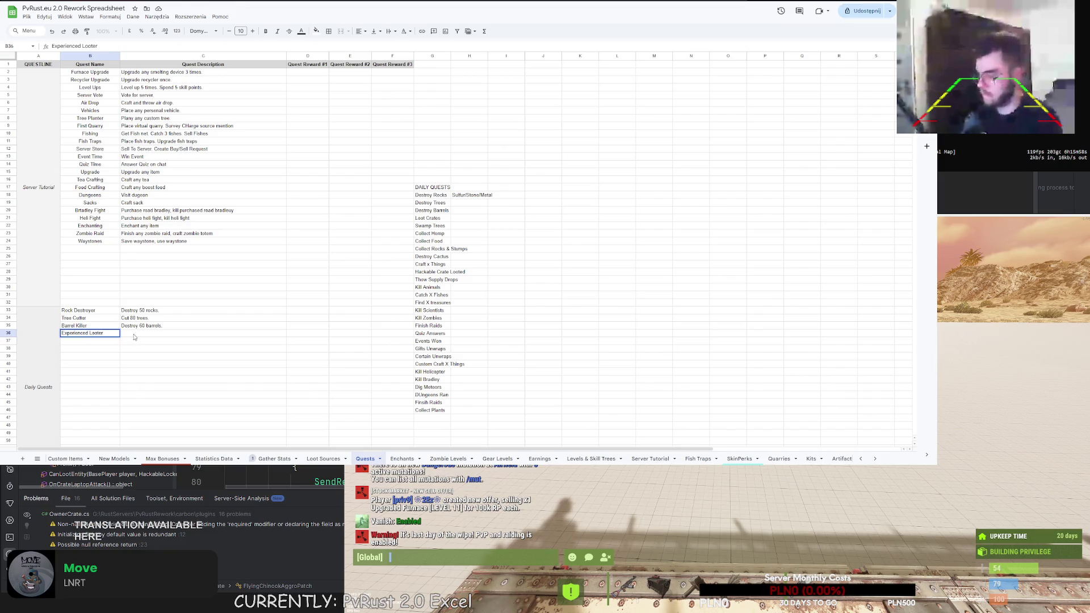
left_click(135, 337)
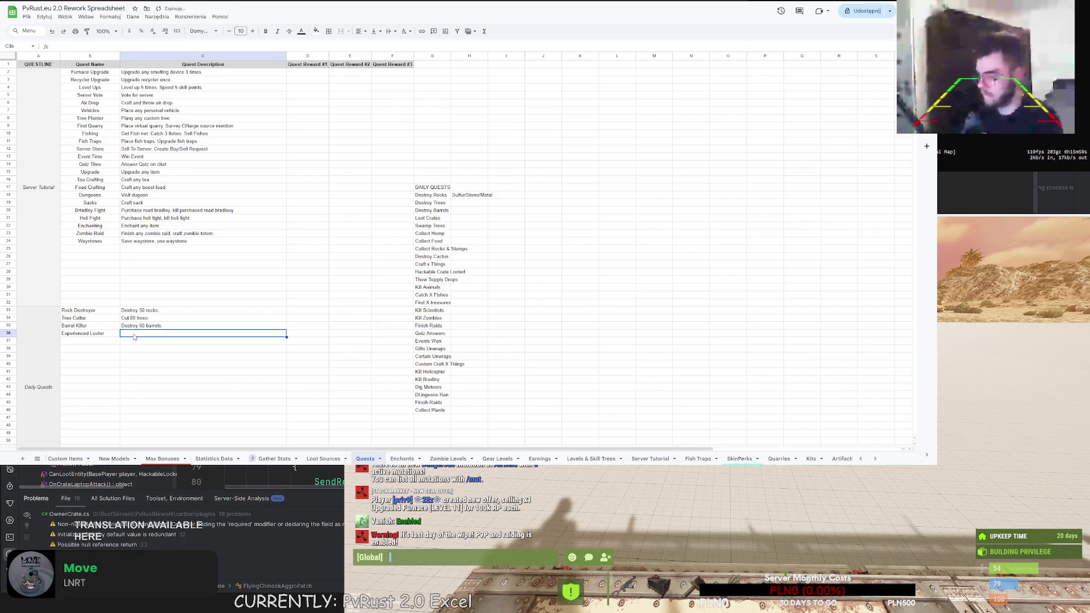
type("Loot 10")
key("BackSpace")
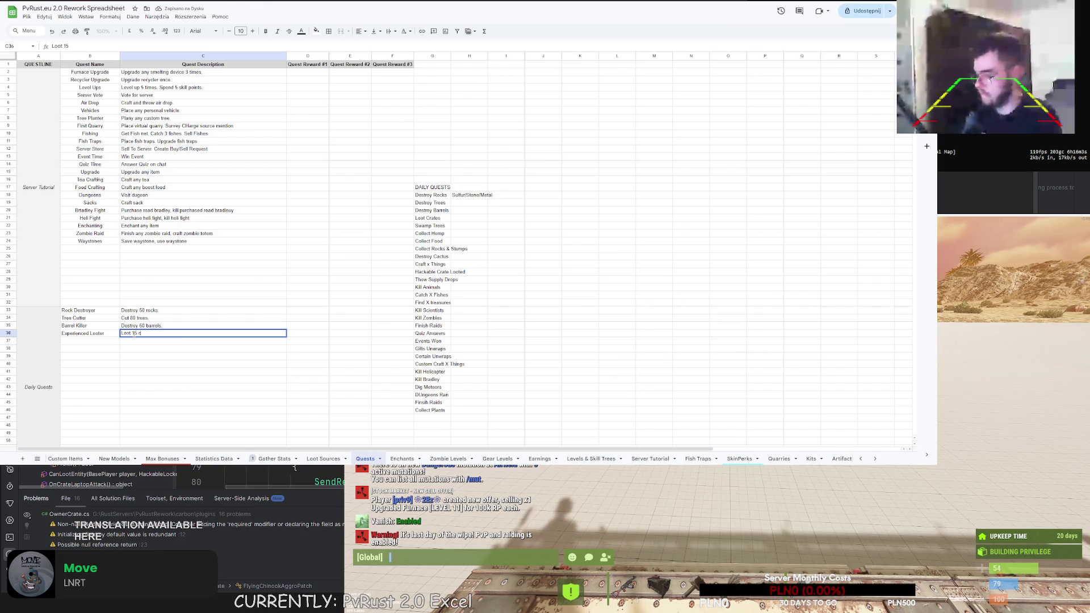
type("tes.")
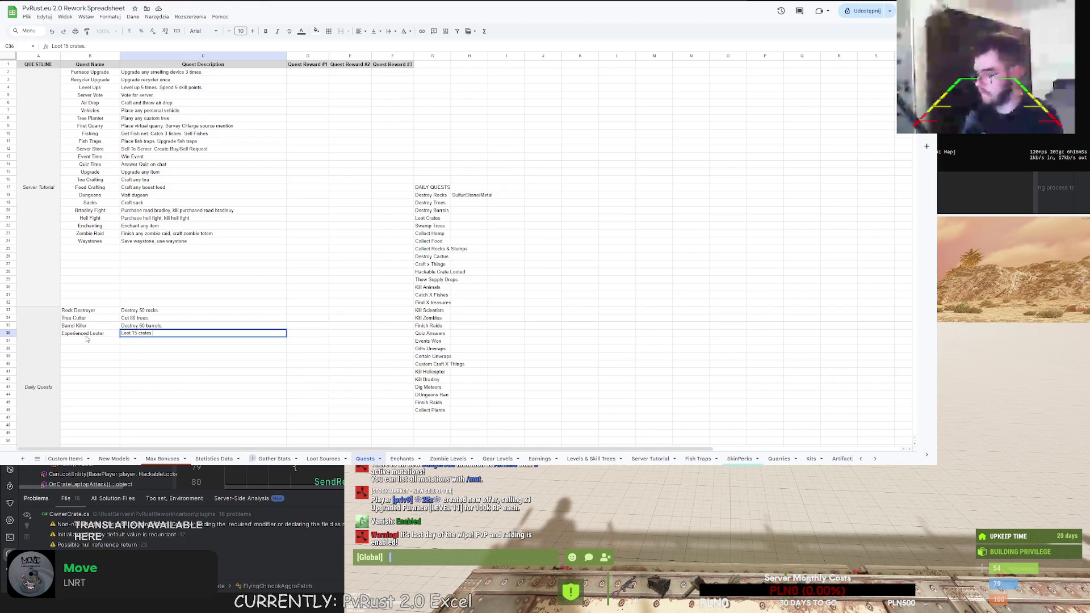
left_click(69, 342)
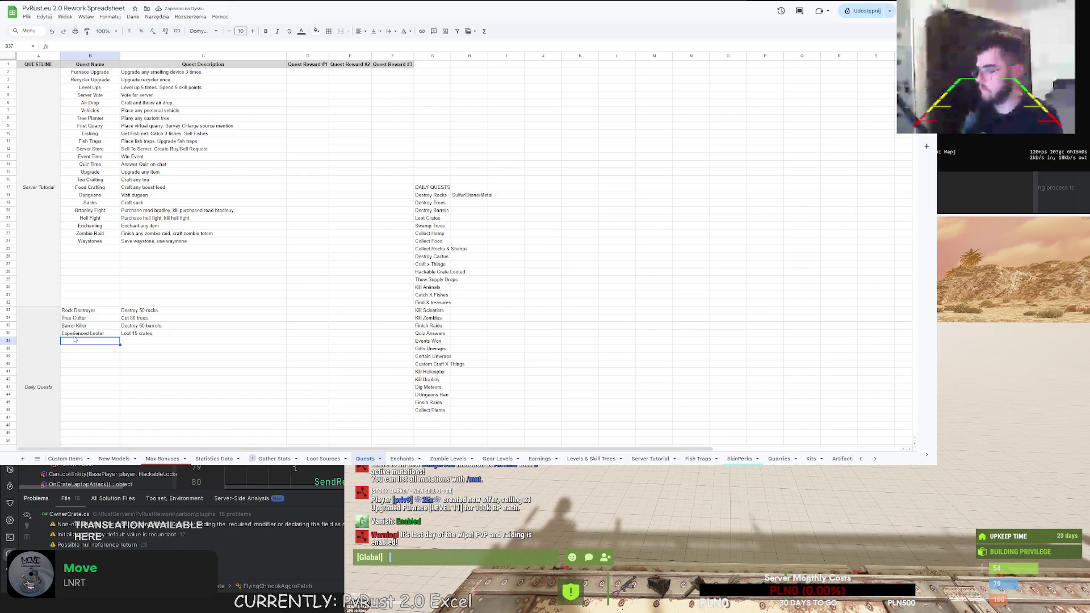
Add Rastaman in row 37, described as 'Collect 10 wild hemp.'
type("Rastamn")
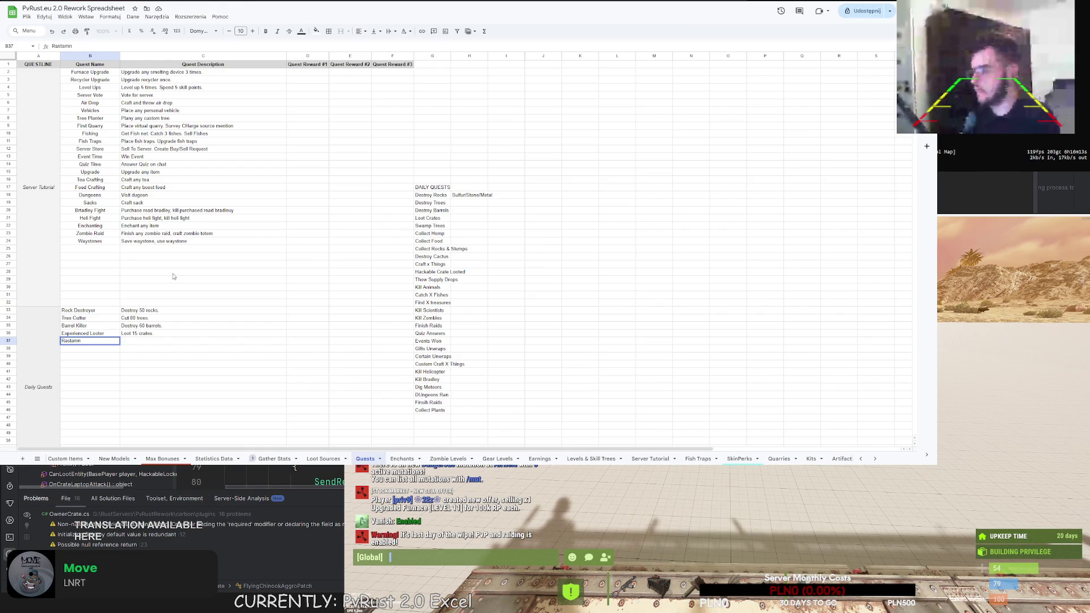
key("BackSpace")
type("an")
left_click(145, 341)
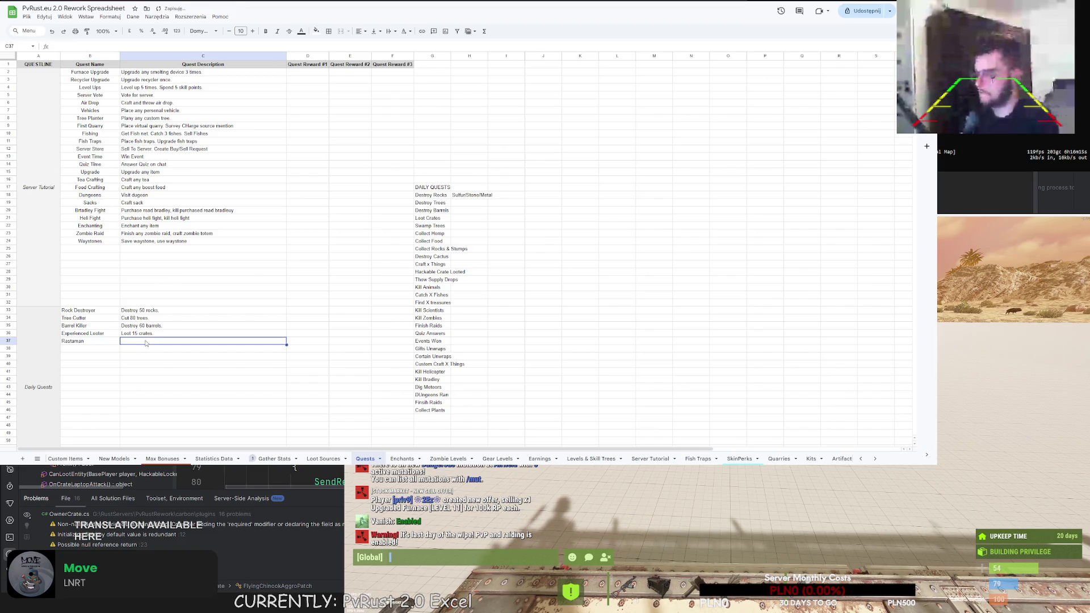
type("Collect 1")
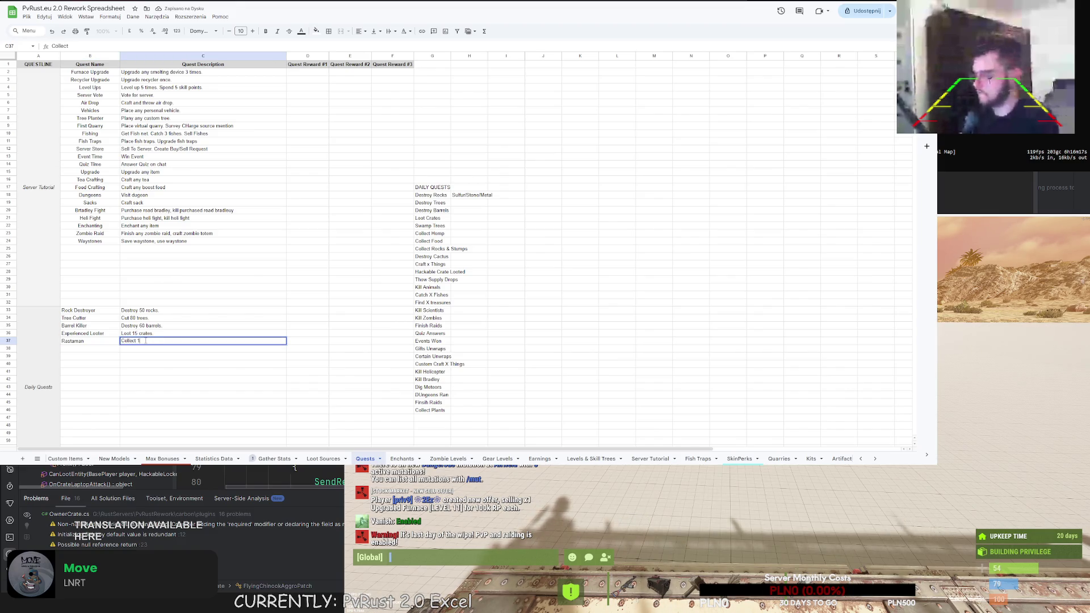
type("0 hemp.")
key("Return")
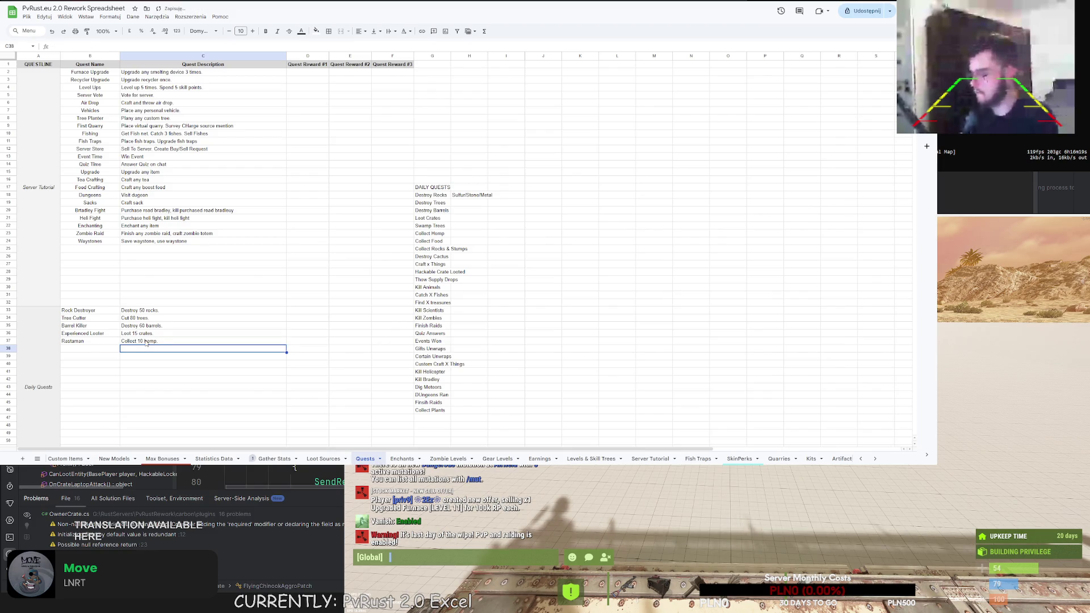
double_click(145, 340)
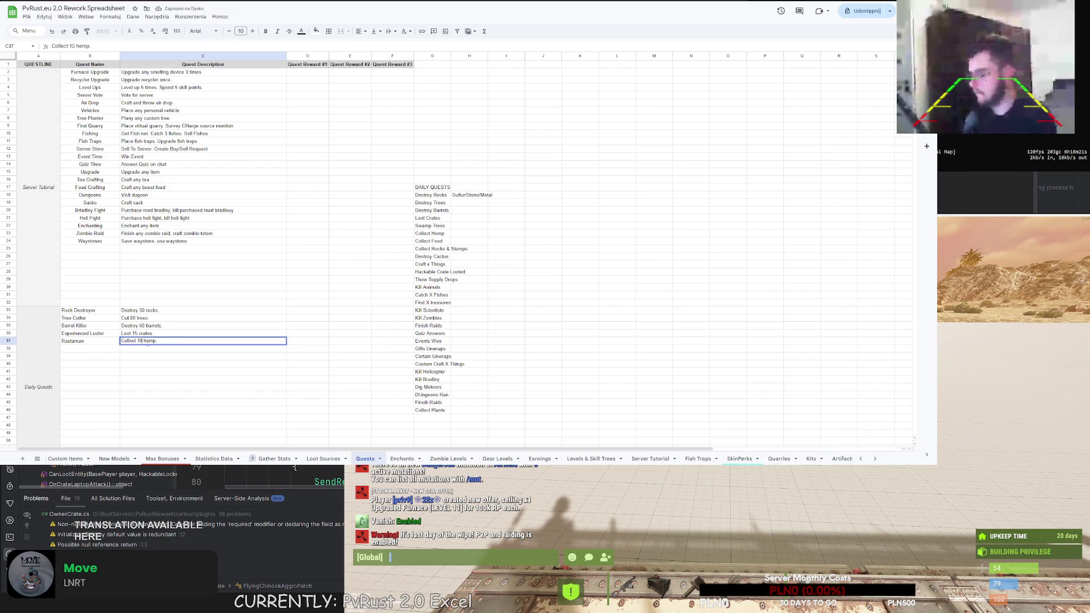
type("w ld")
key("Return")
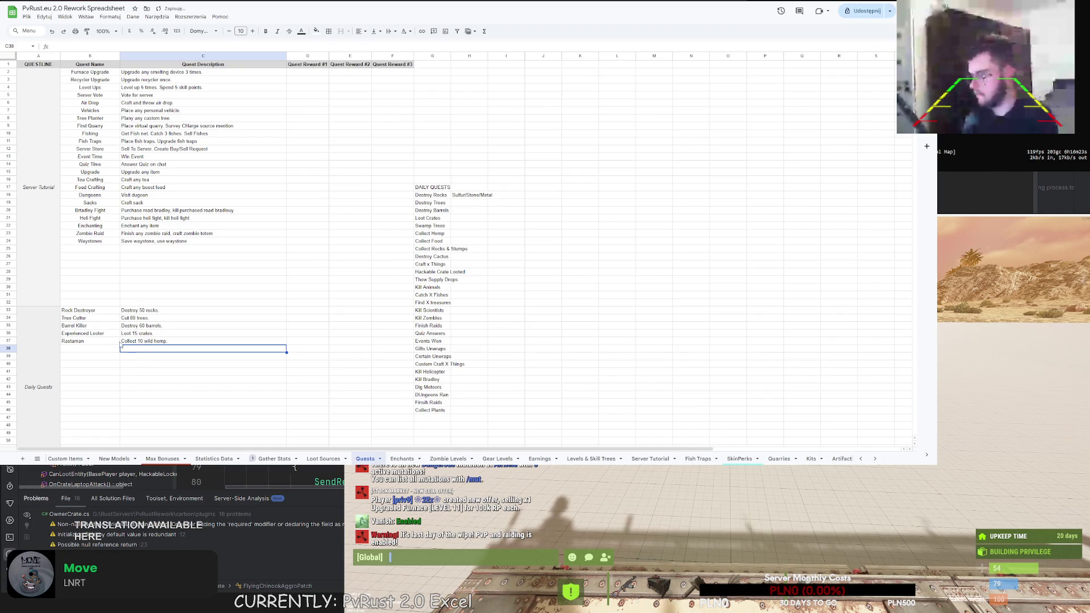
Add Berry Lover in row 38, described as 'Collect 15 any wild berries.'
left_click(94, 349)
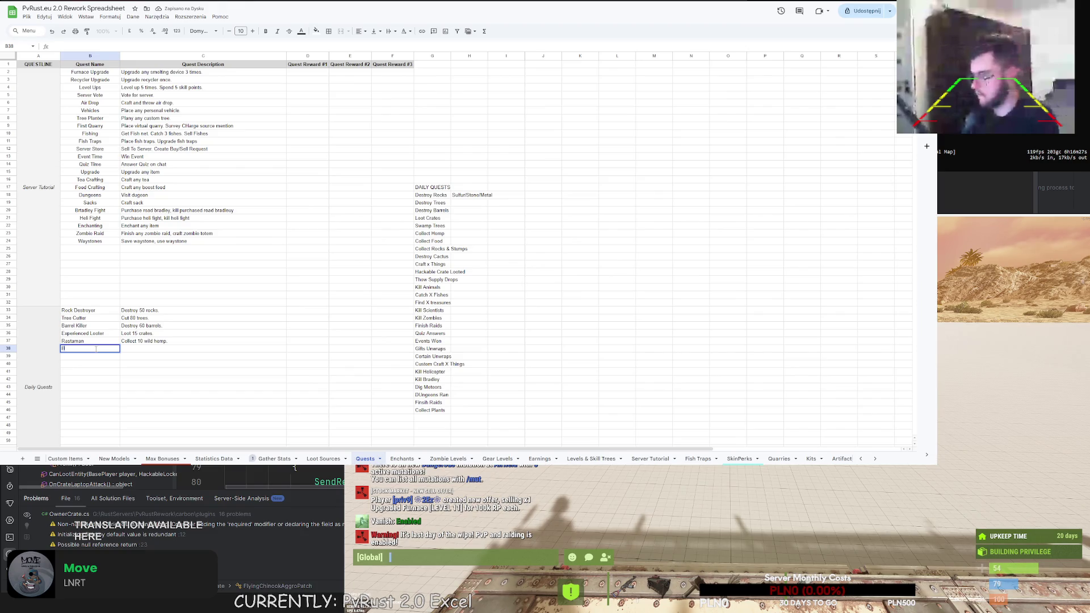
type("Berry Lover")
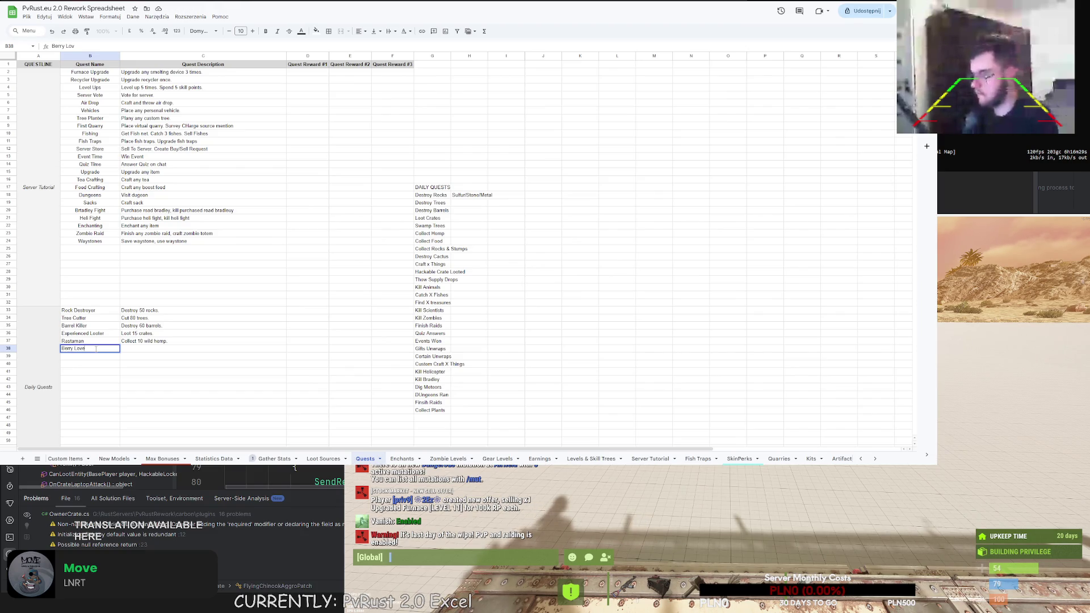
key("Tab")
type("Collect 10")
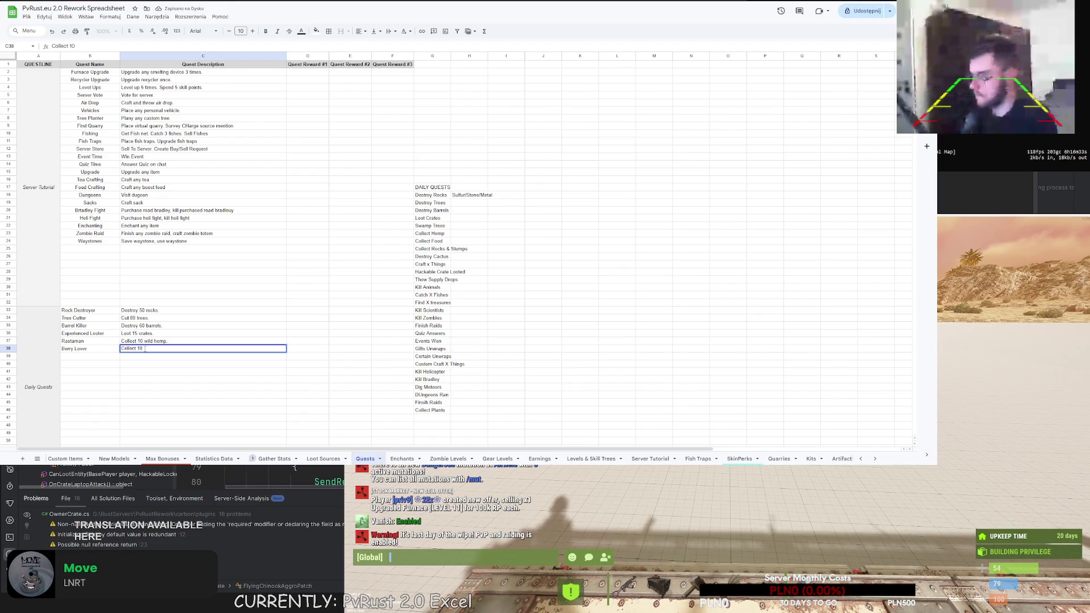
type(" ild berries.")
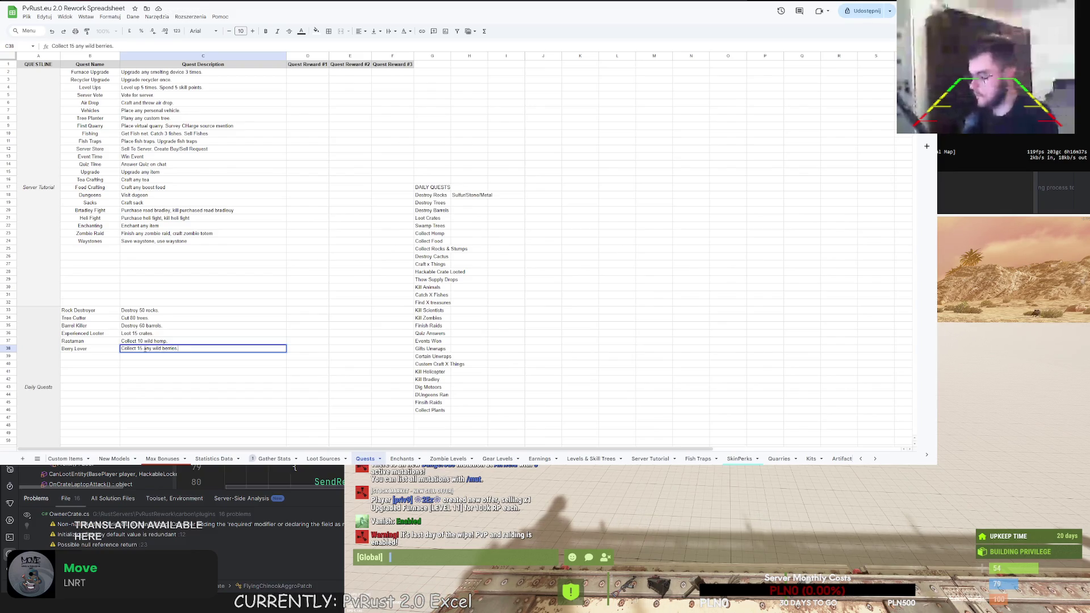
key("Return")
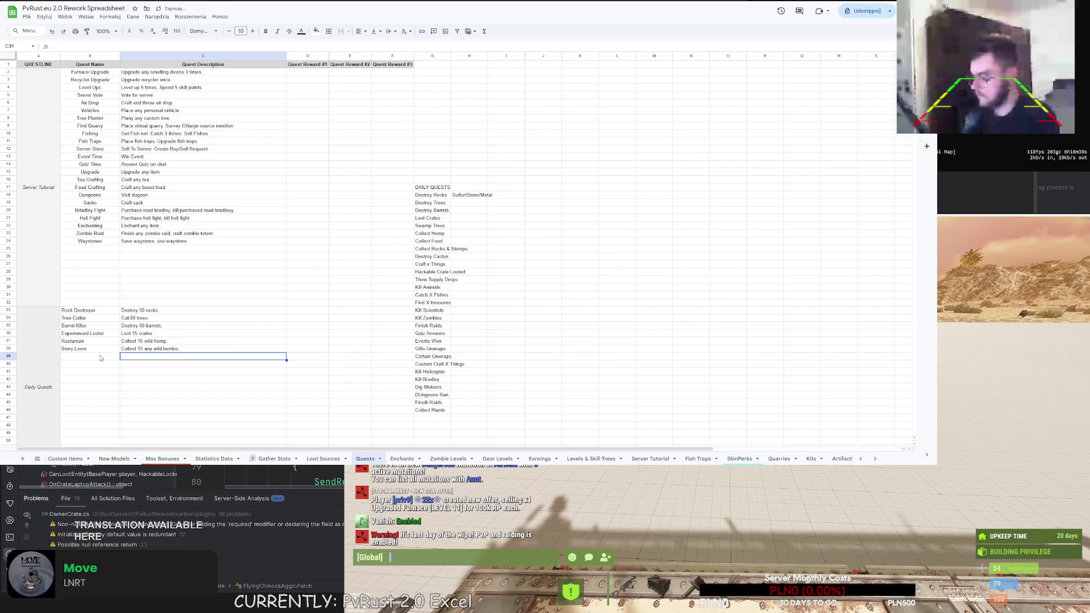
left_click(99, 357)
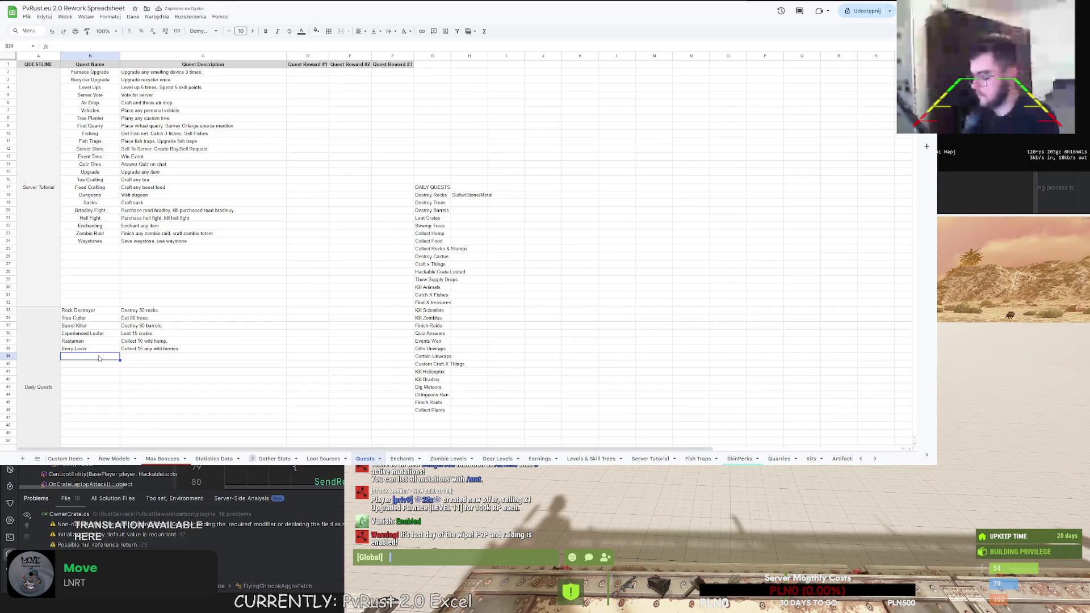
Add Time For Dinner in row 39, described as 'Collect 15 potato/corn/pumpkin/wheat.'
type("Time For Di")
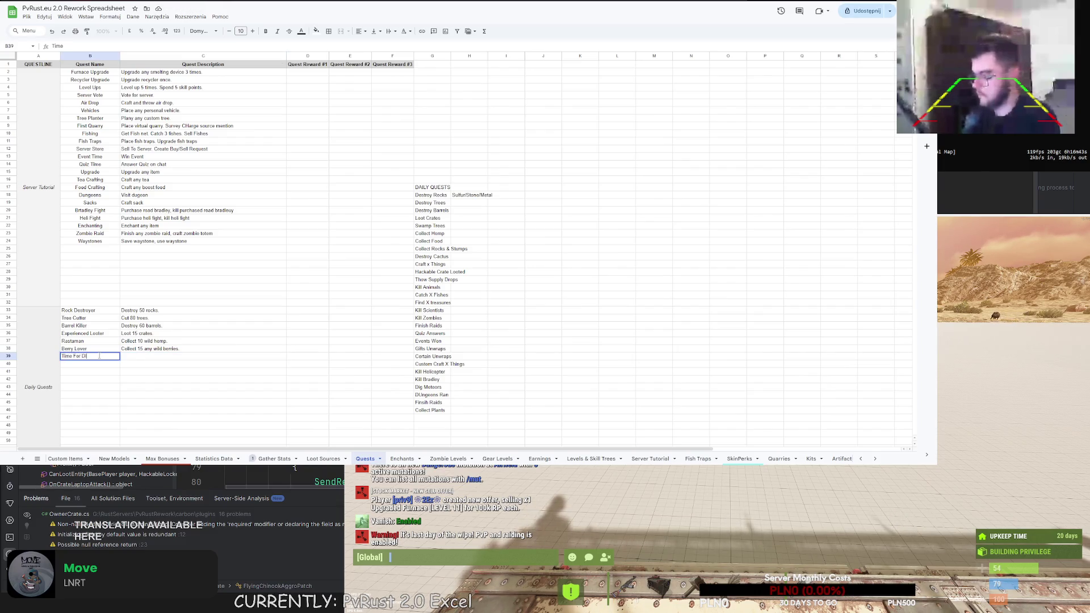
type("nner")
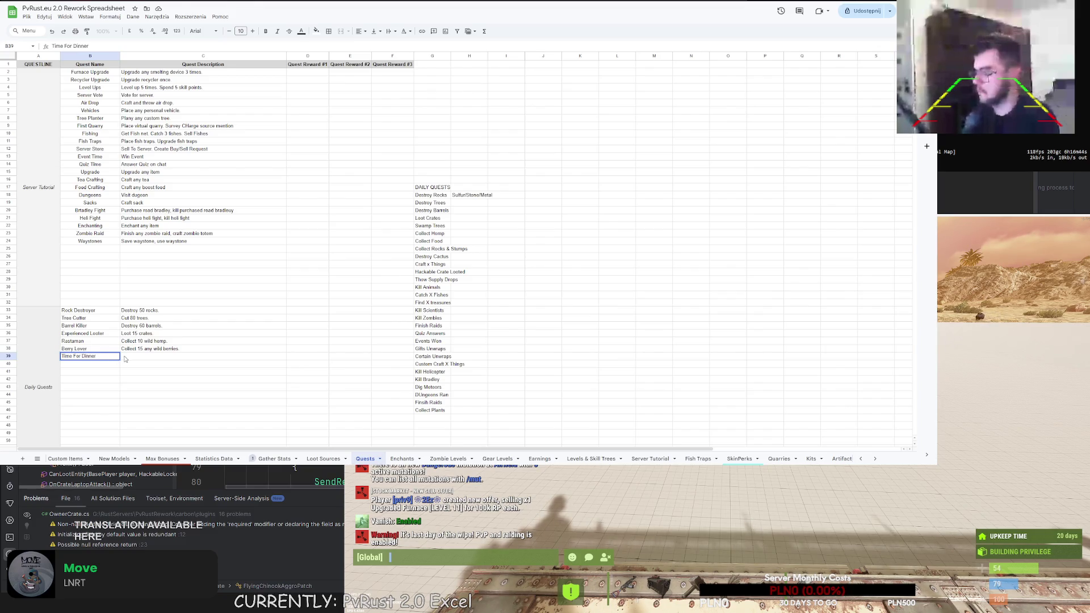
key("Tab")
type("Collect 15")
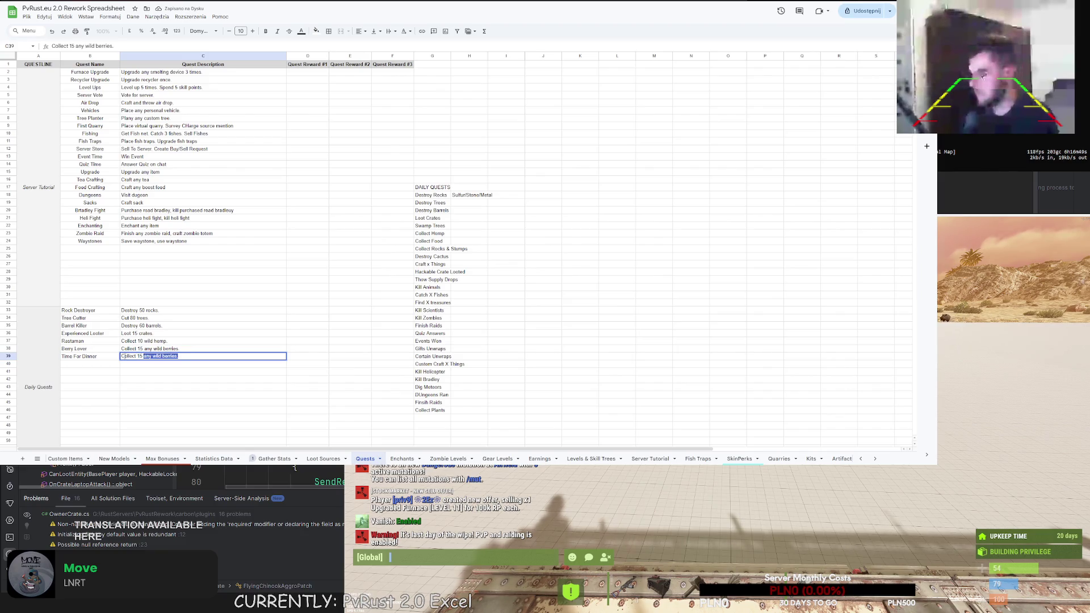
type("potato/corn/")
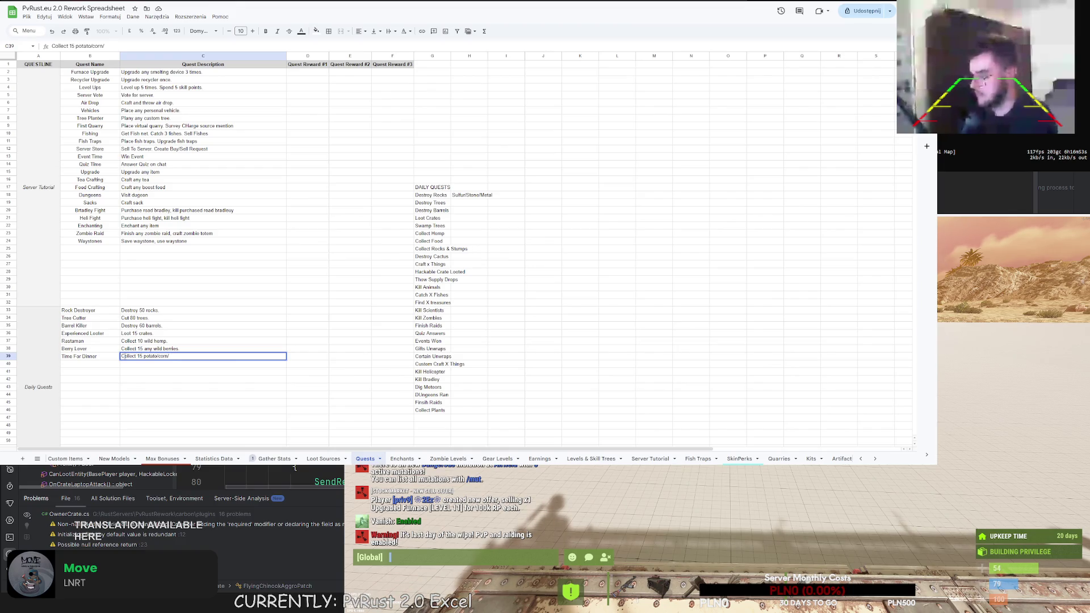
type("pumpkin.")
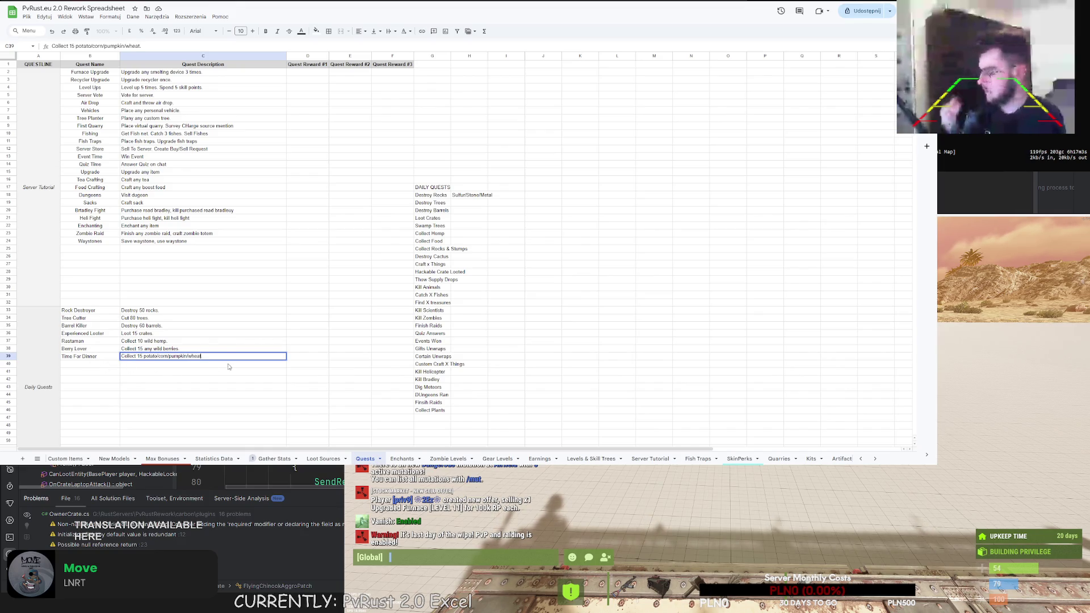
key("Return")
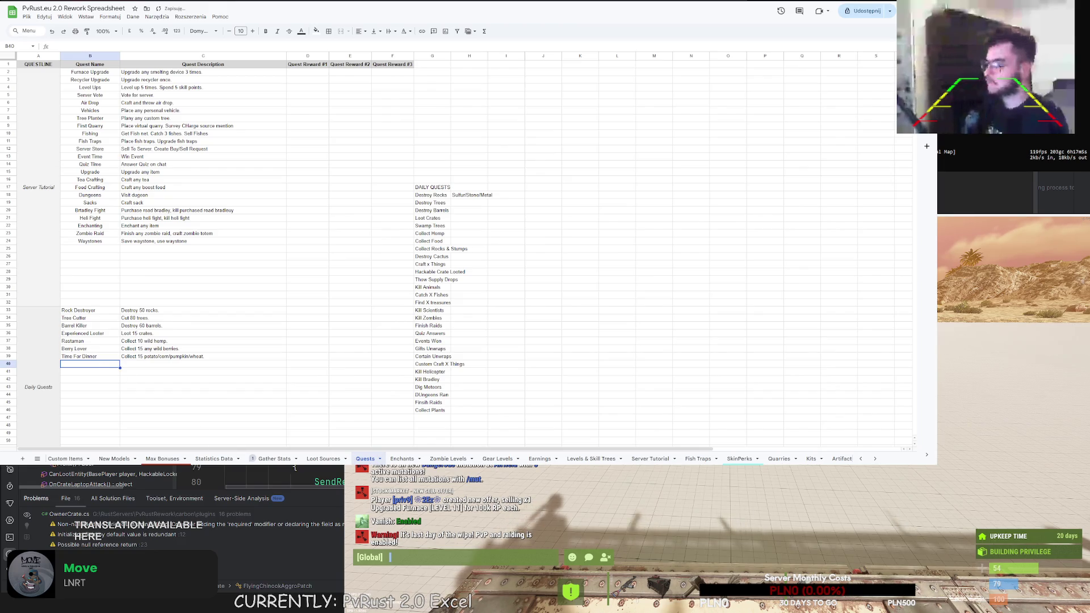
Search the game's F1 crafting list for 'qseed'
key("F1")
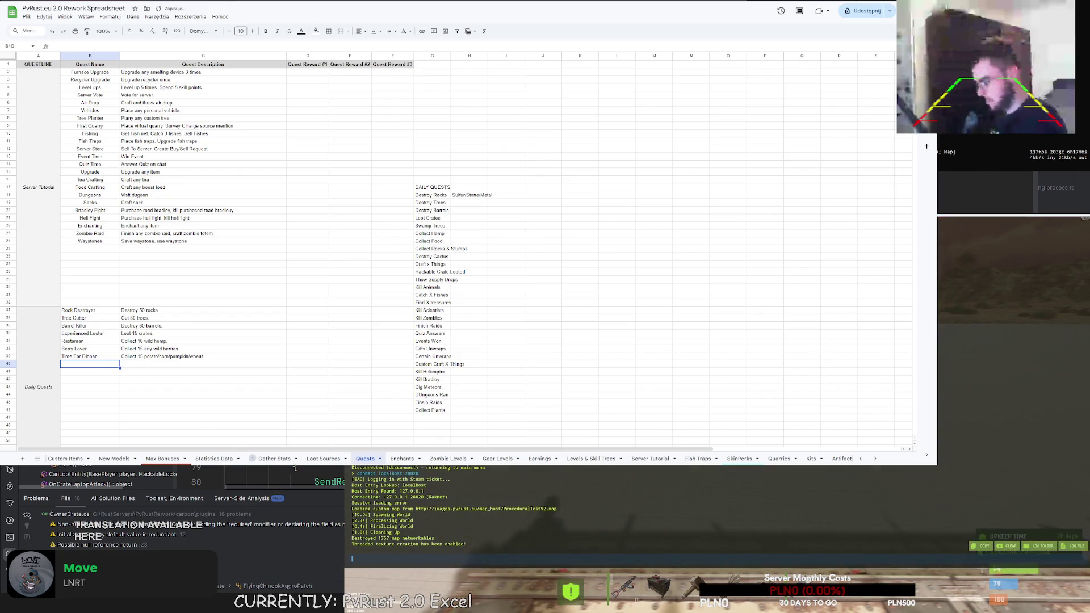
key("F1")
type("q")
type("seed")
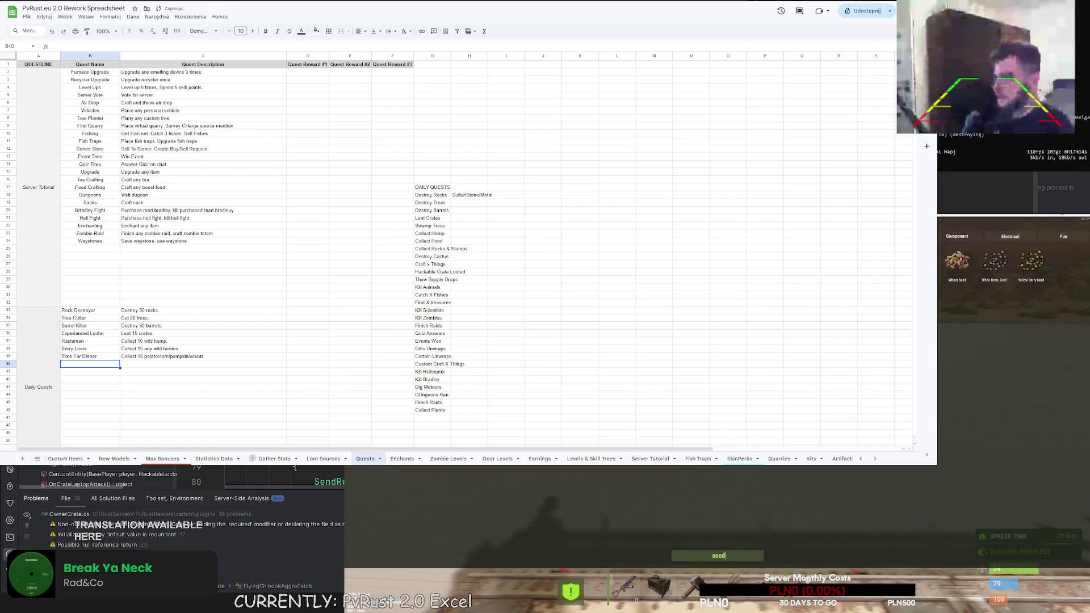
left_click(106, 363)
Name the B40 quest Florist, replacing the Botanist draft
double_click(106, 364)
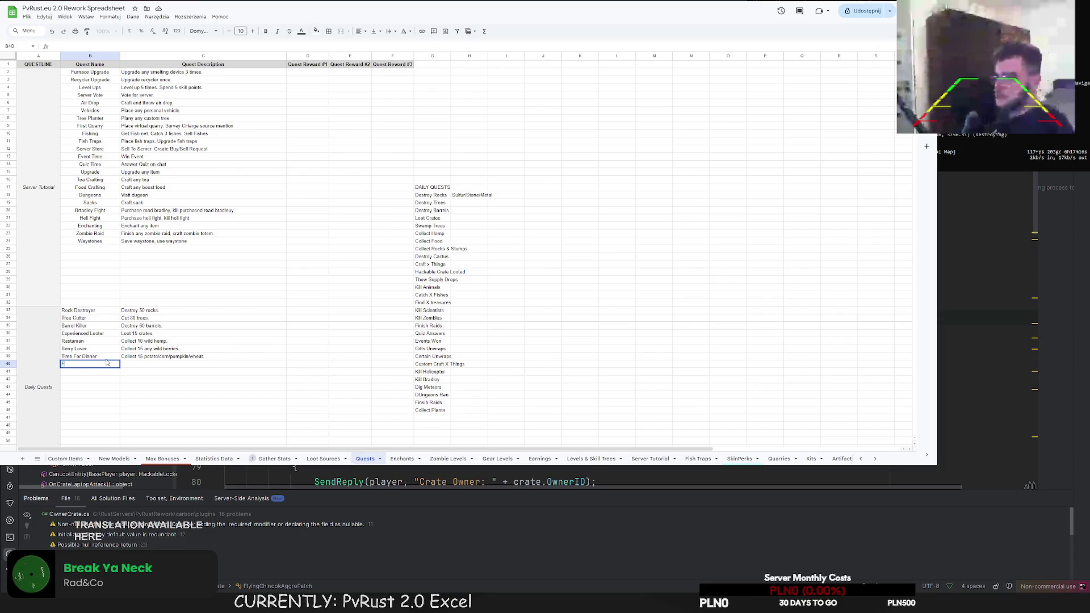
type("lower")
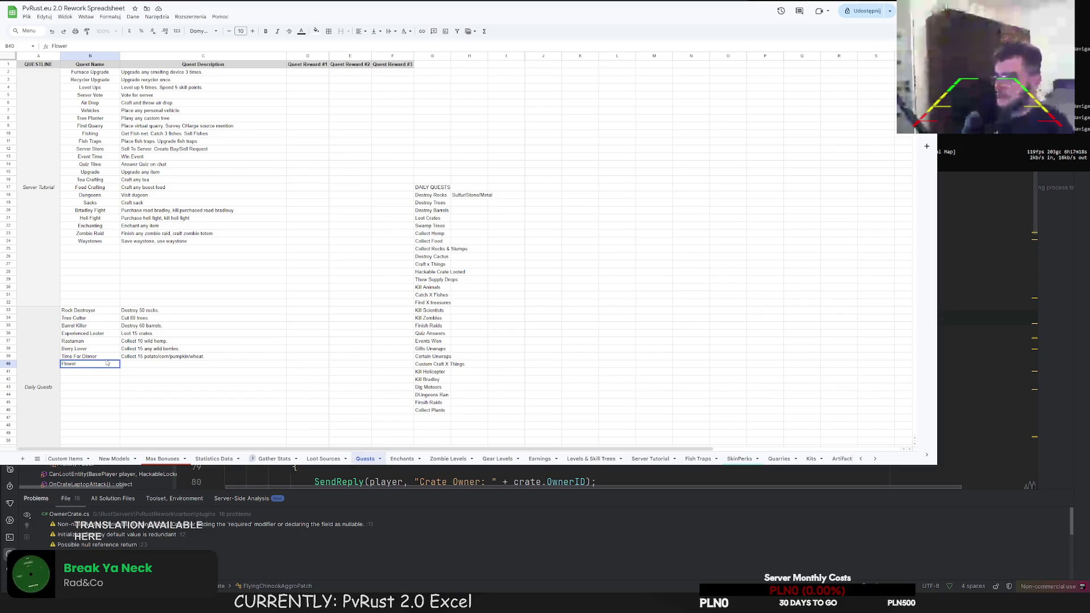
key("BackSpace")
key("BackSpace")
key("BackSpace")
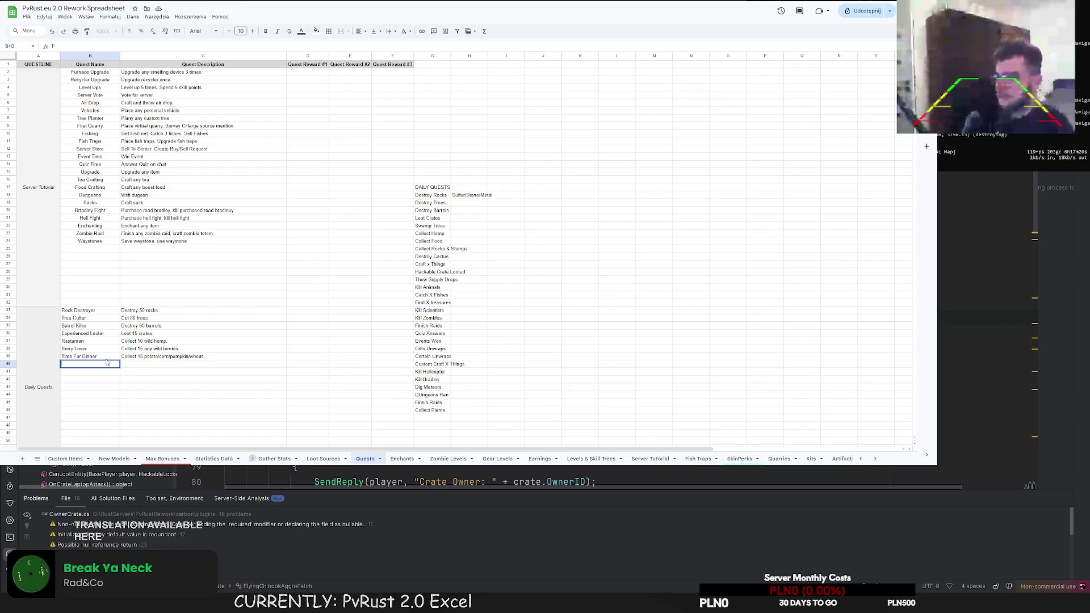
type("Botanist")
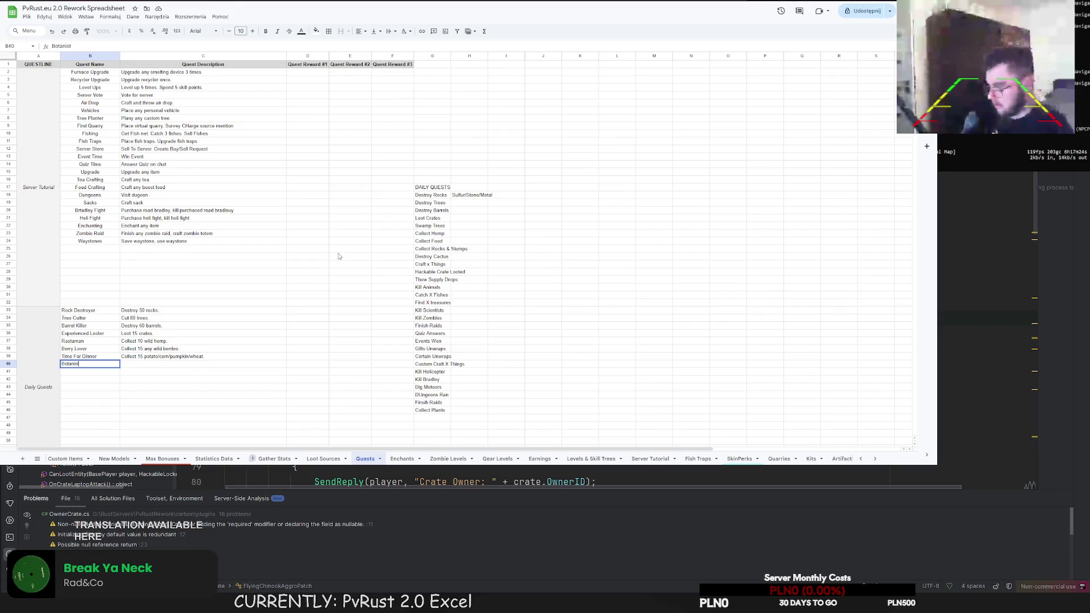
left_click_drag(79, 364, 58, 365)
type("Florist")
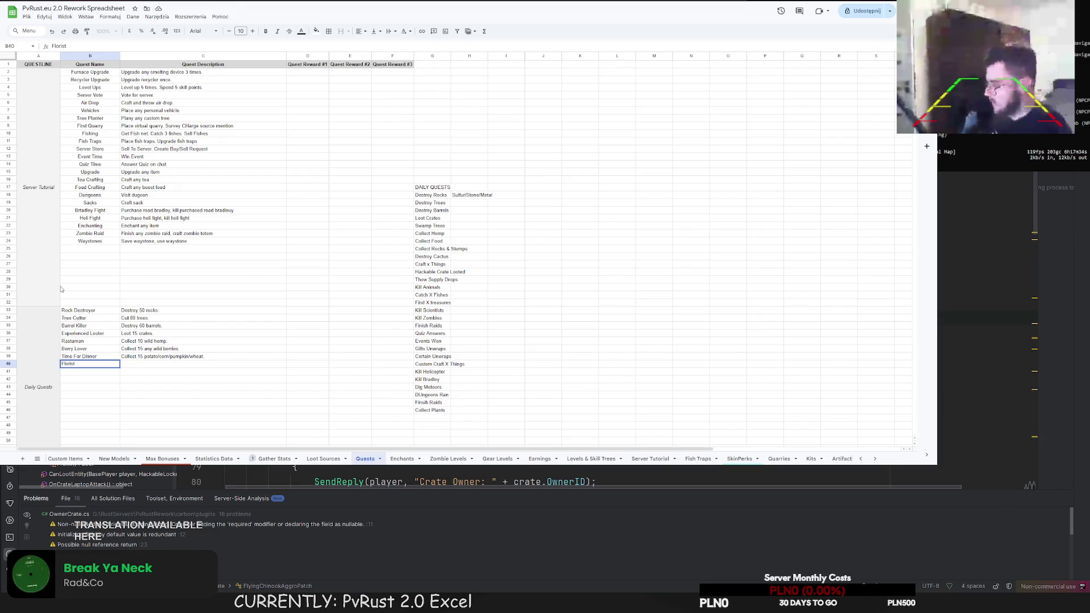
Describe Florist in C40 as 'Collect 8 rose/sunflower/orchid.'
key("Tab")
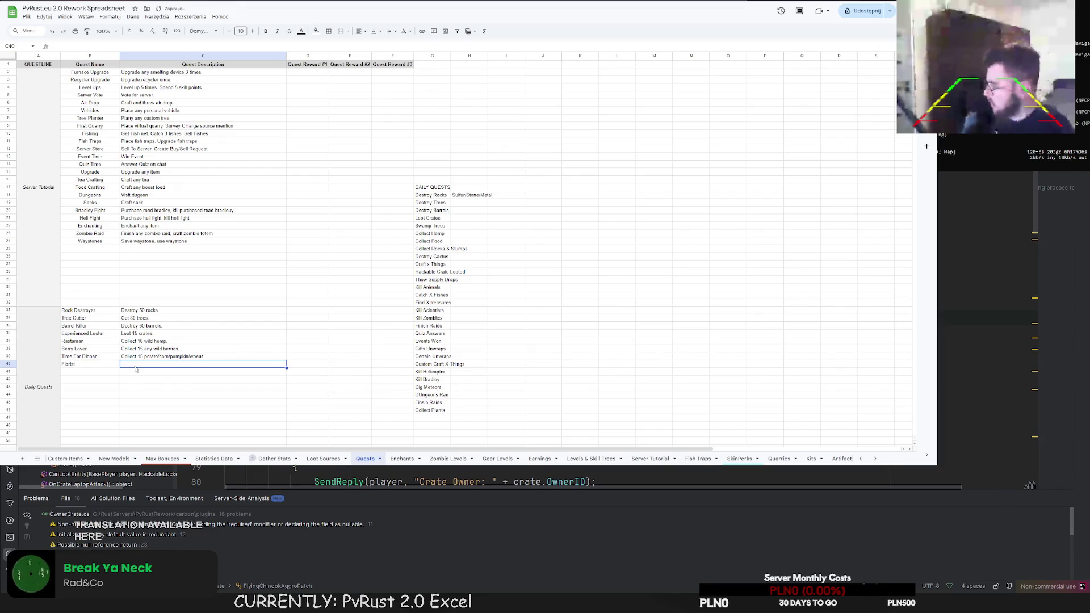
key("Return")
type("Collect 8 roses/su")
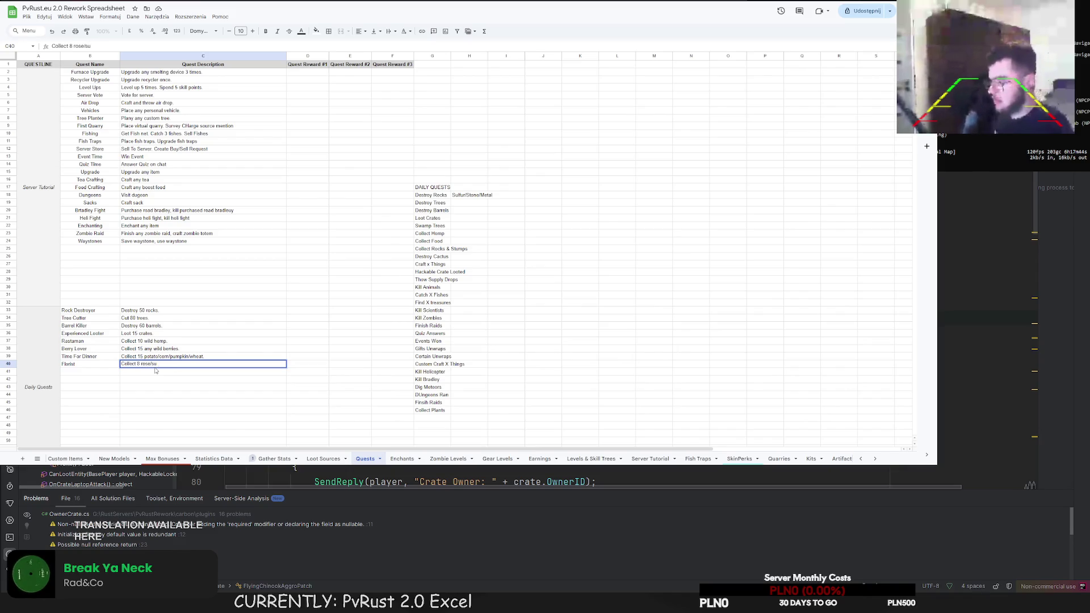
key("BackSpace")
type("r/orchid.")
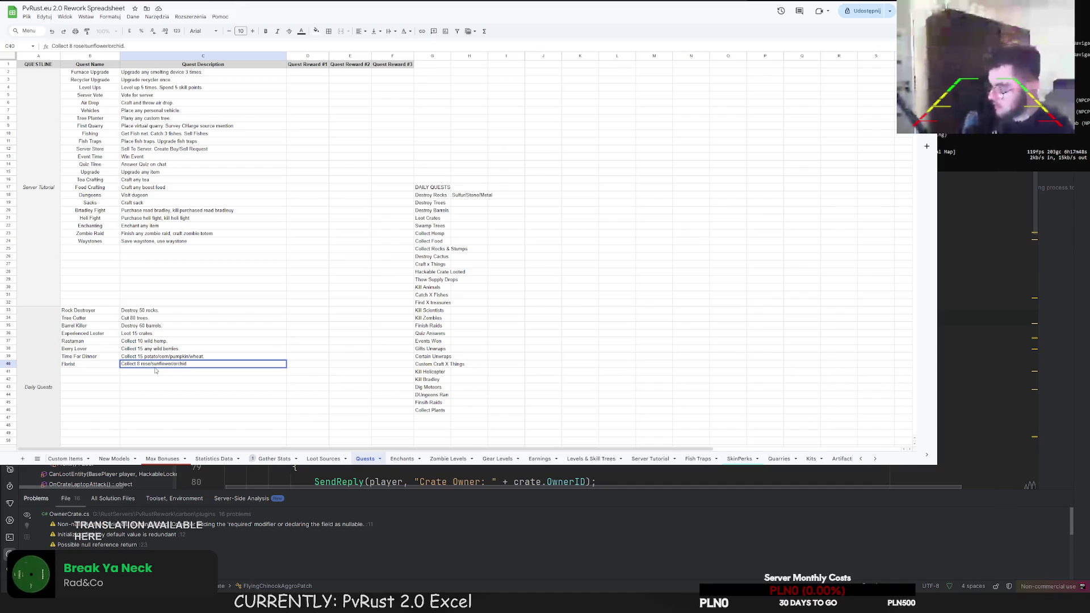
left_click(78, 373)
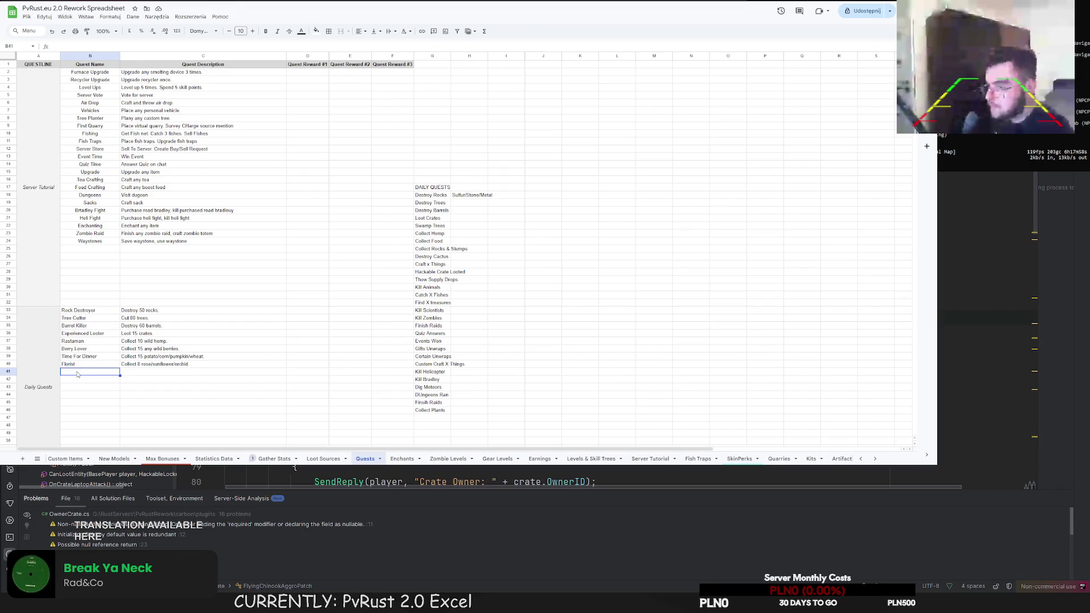
type("Living Under Rock")
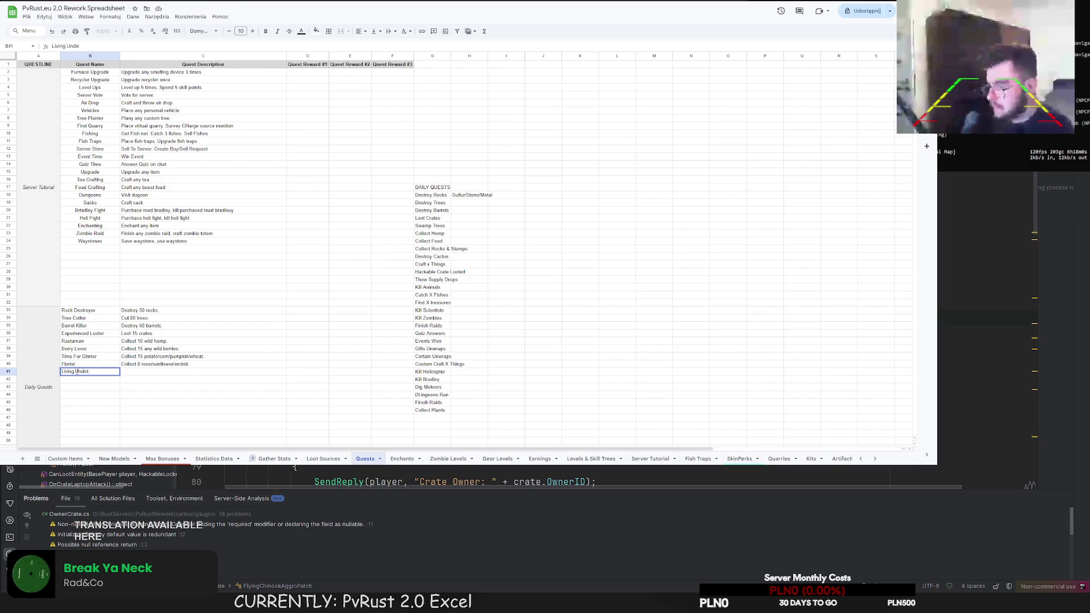
Name B41 'Living Under A Rock' and describe it as 'Collect 20 stumps/rocks.'
key("BackSpace")
key("BackSpace")
key("BackSpace")
type("A Rock")
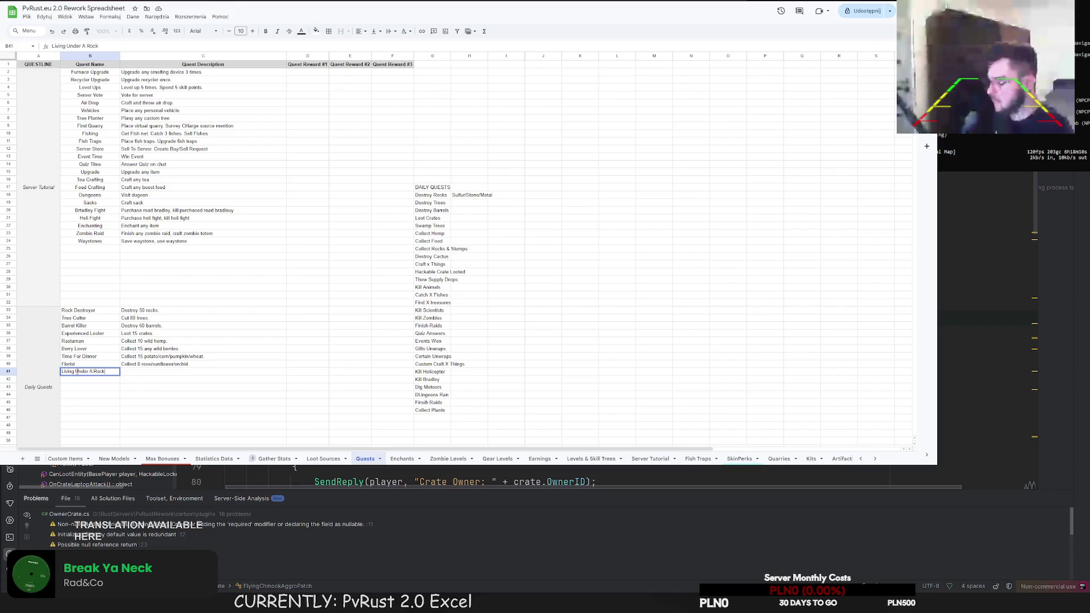
left_click(147, 371)
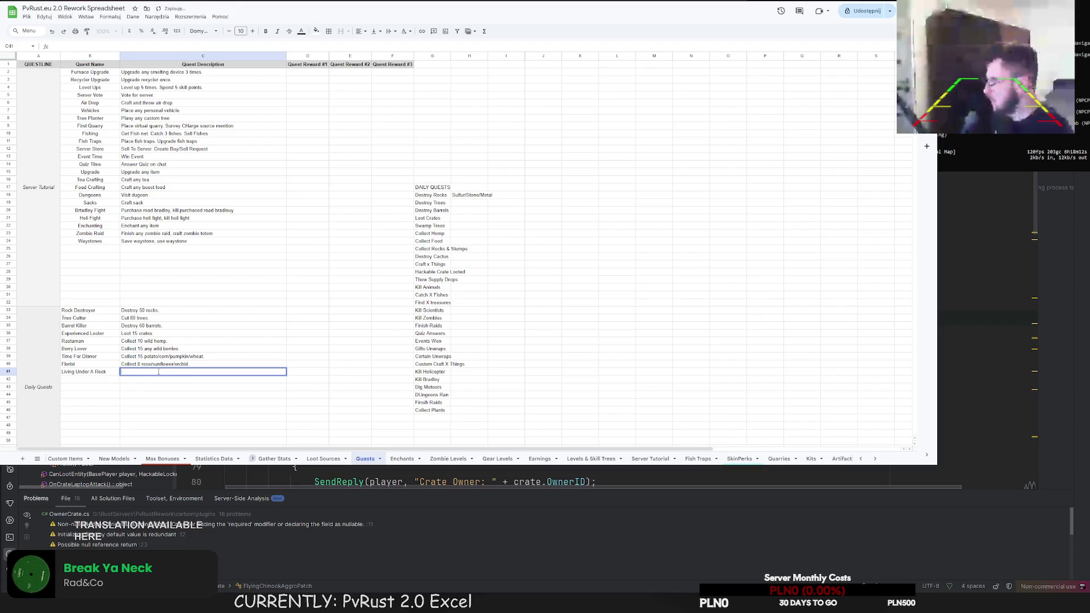
type("Collet 15 ")
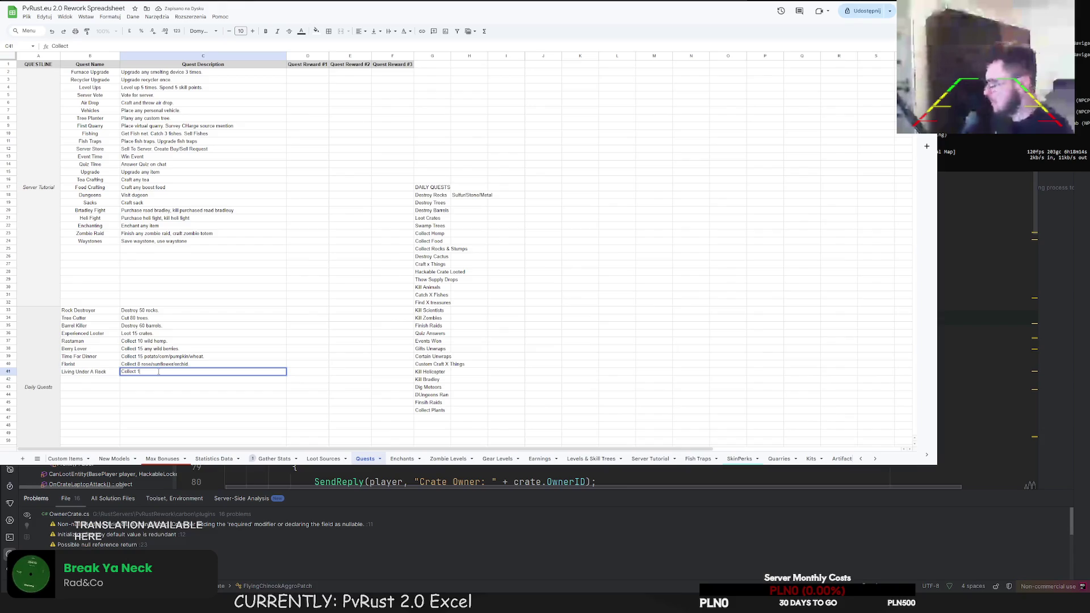
type("stumps")
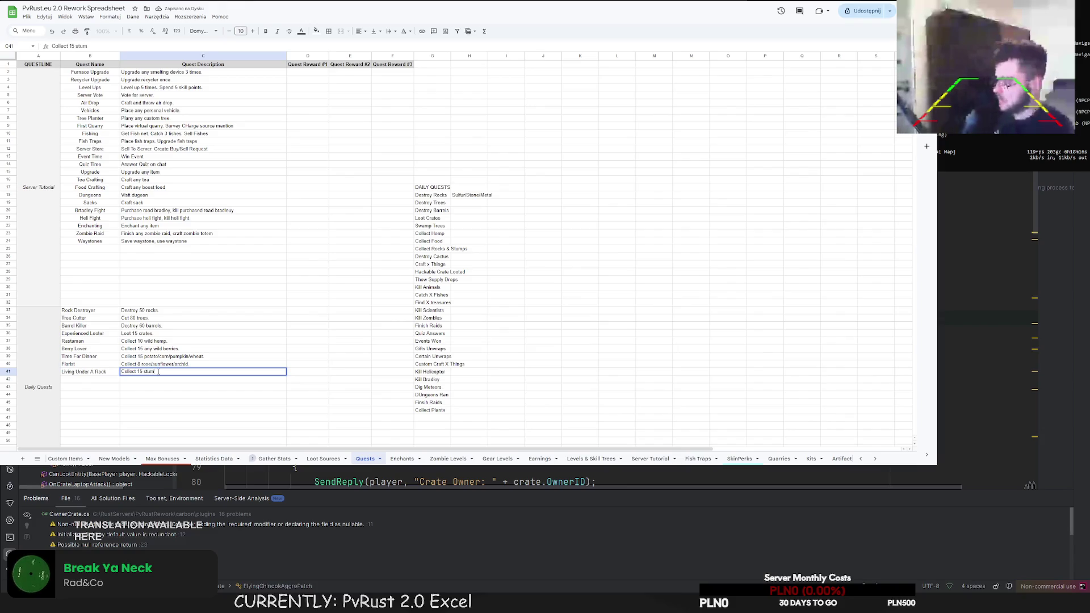
key("BackSpace")
key("BackSpace")
key("BackSpace")
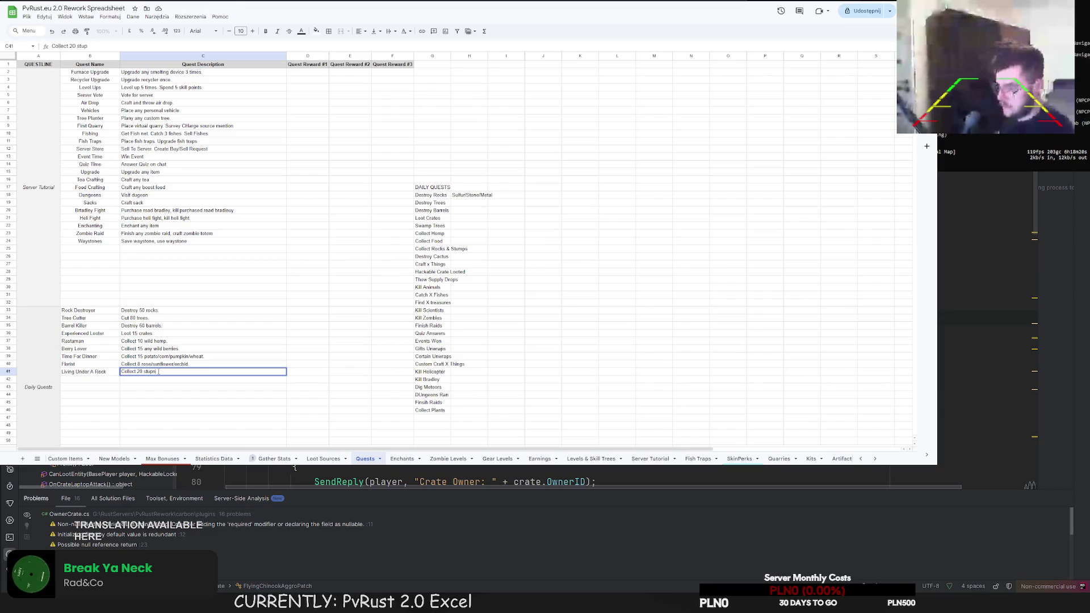
type("mps/rocks.")
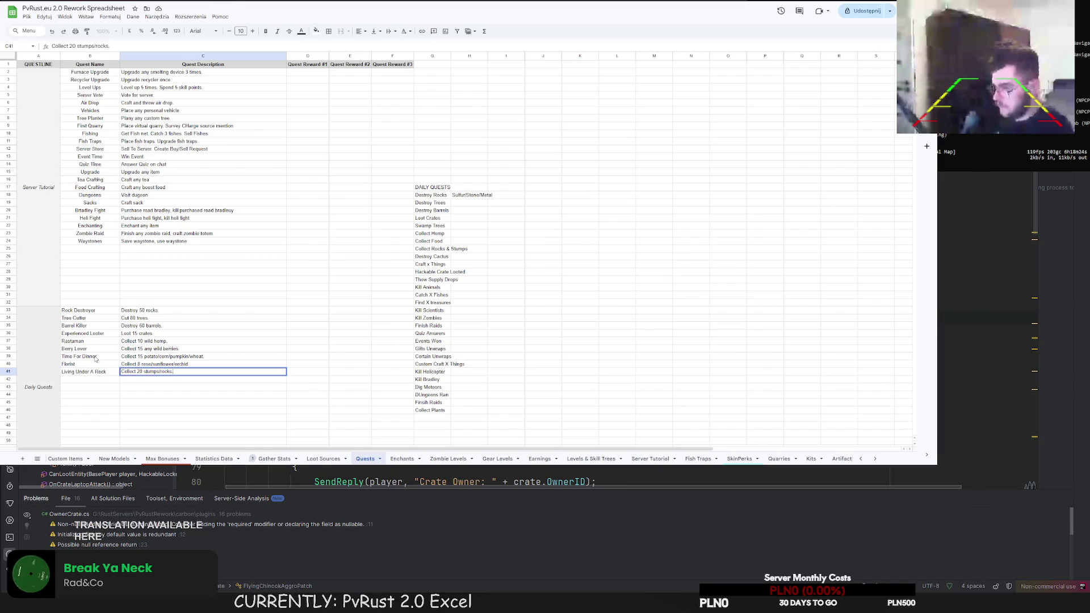
left_click(87, 381)
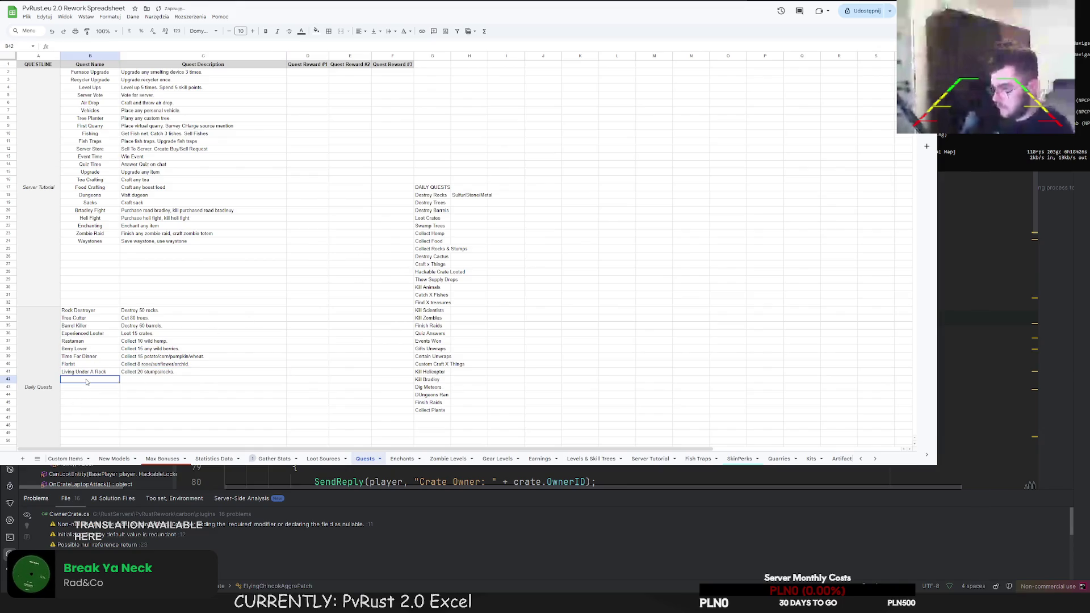
Add the Spiky Friend quest in row 42 with the description "Cut 10 cacti."
double_click(87, 380)
type("S")
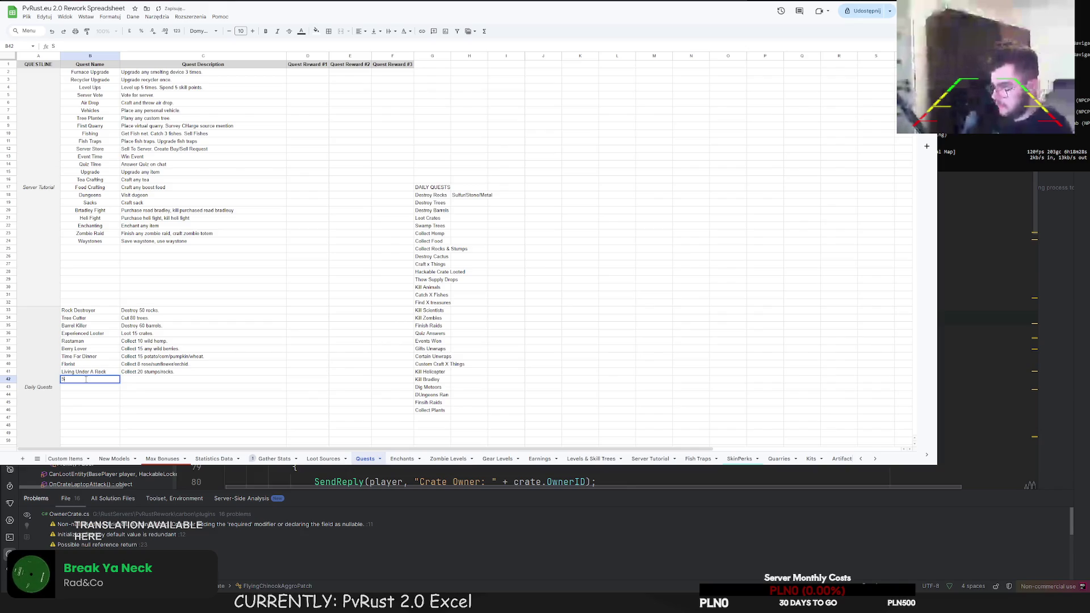
type("piky Friend")
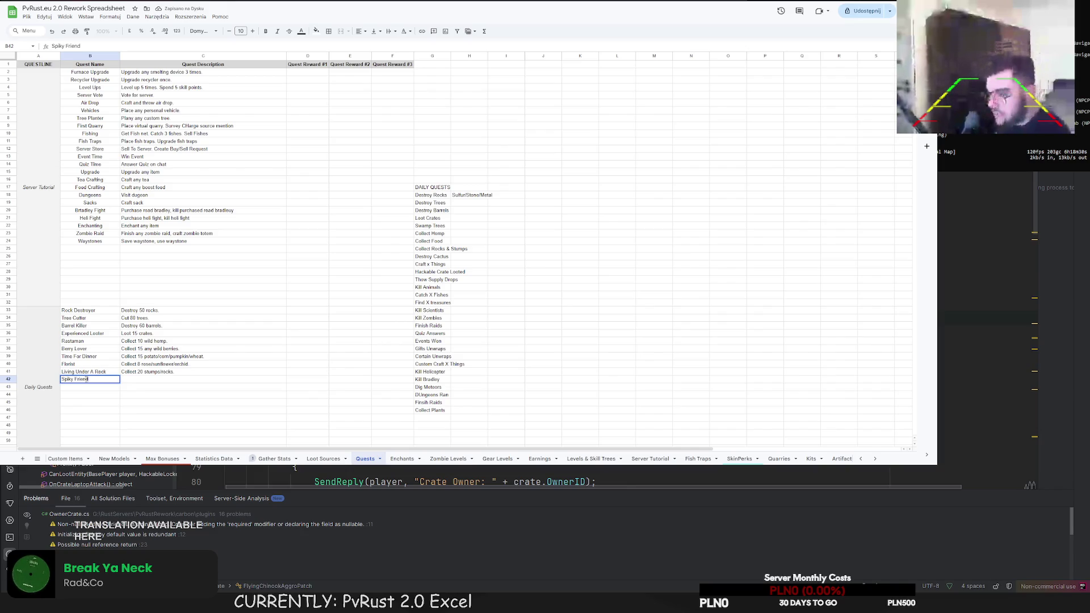
key("Tab")
type("Cu")
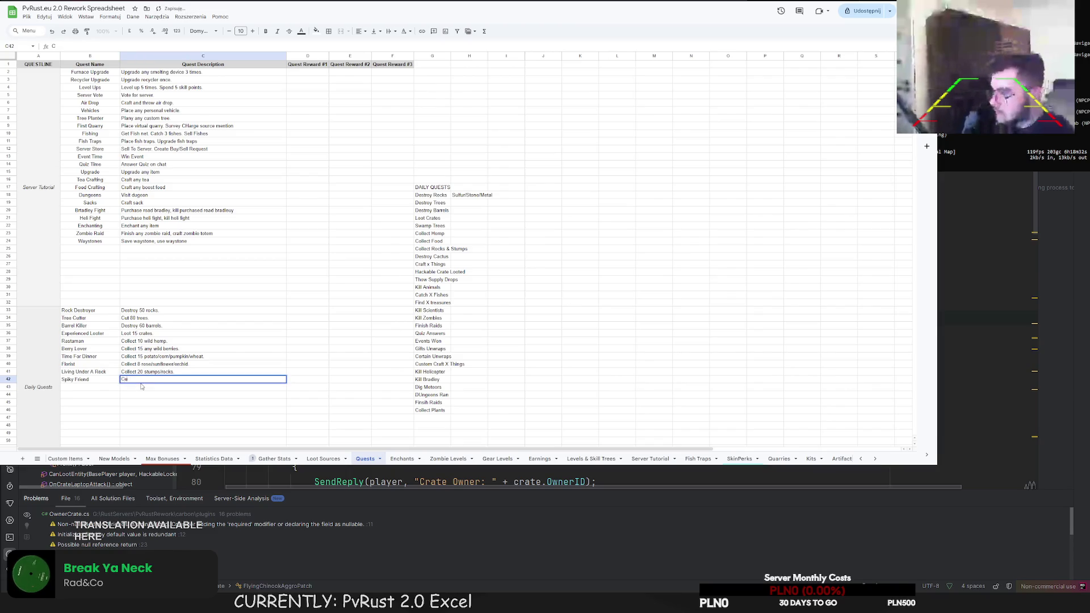
type("t 10 ")
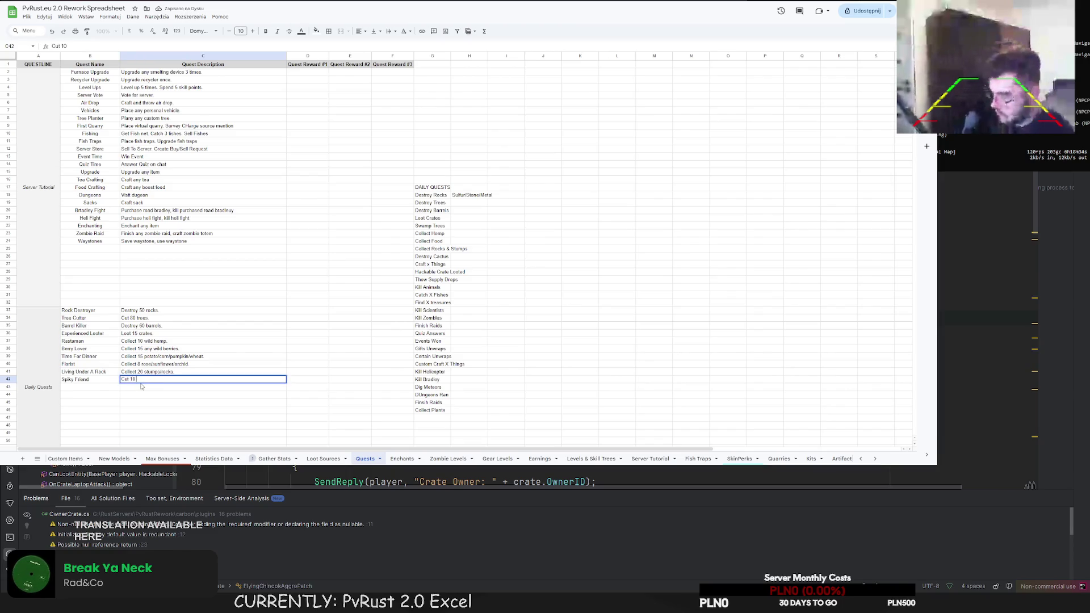
type("cactuses.")
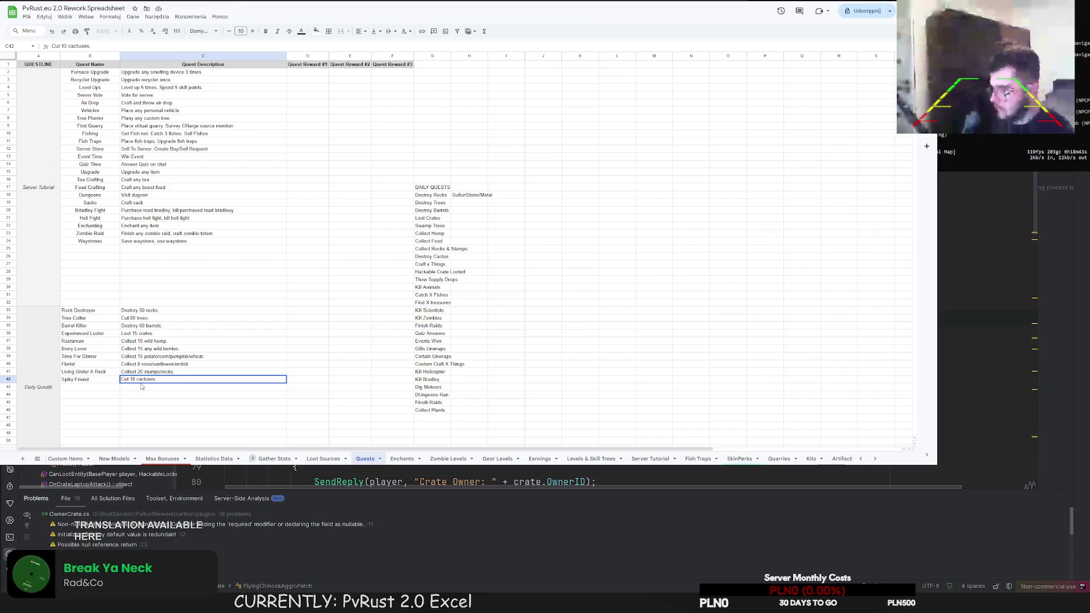
double_click(156, 379)
left_click_drag(157, 379, 145, 384)
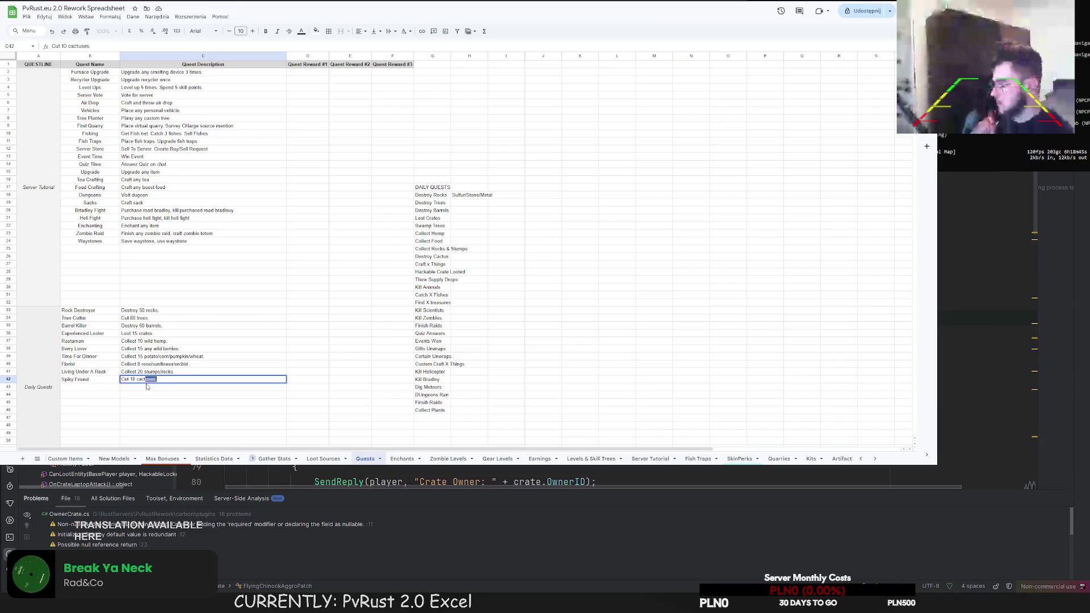
type("i.")
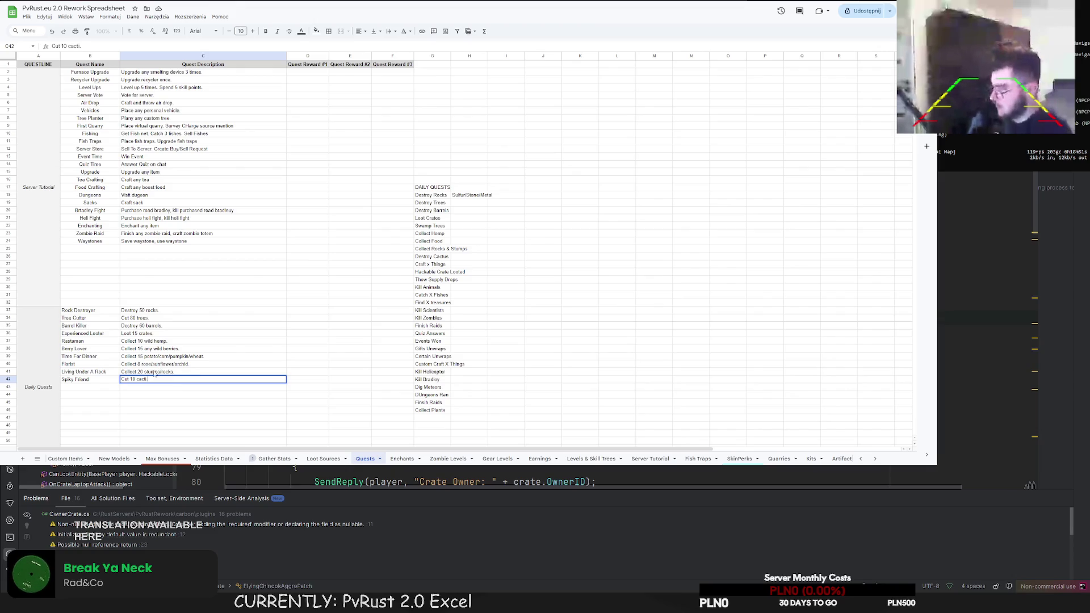
left_click(94, 388)
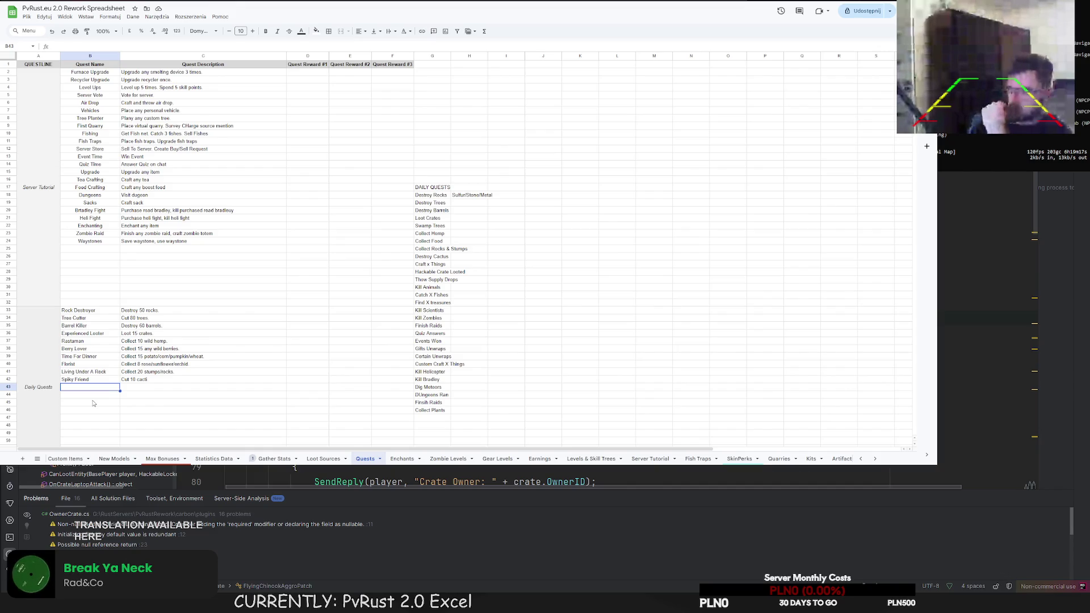
Enter Crafter in B43 with the description "Craft 50 items." in C43
type("Crafter")
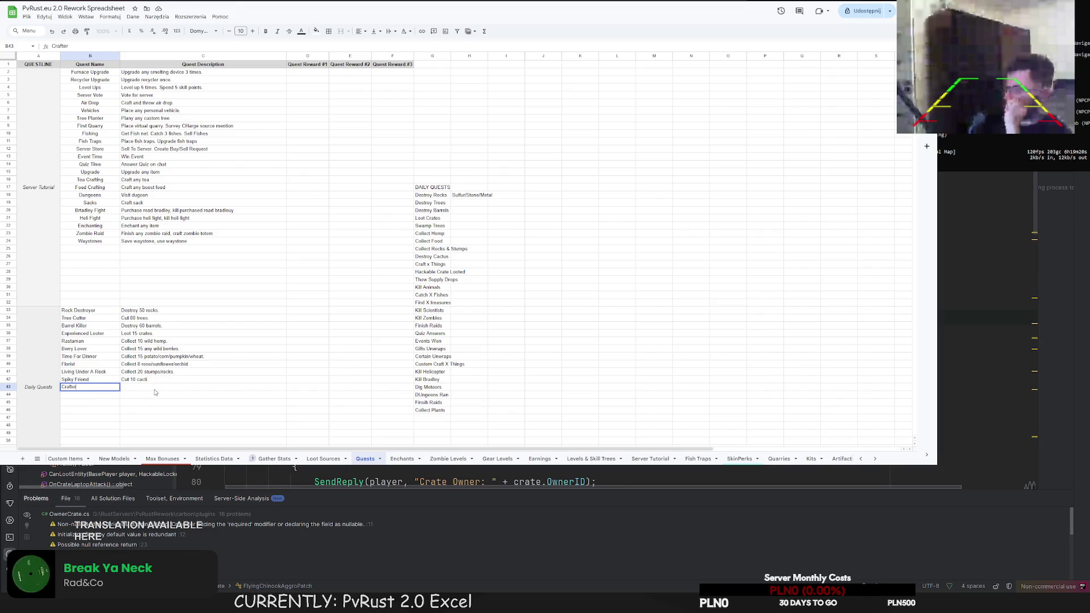
left_click(154, 389)
type("Craf")
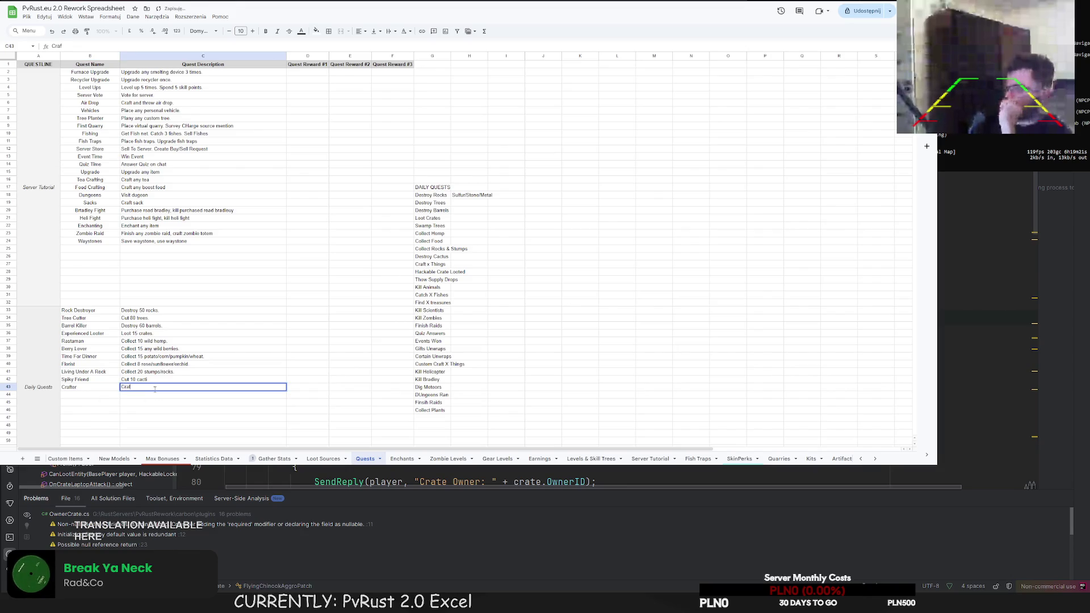
type("t 50 items.")
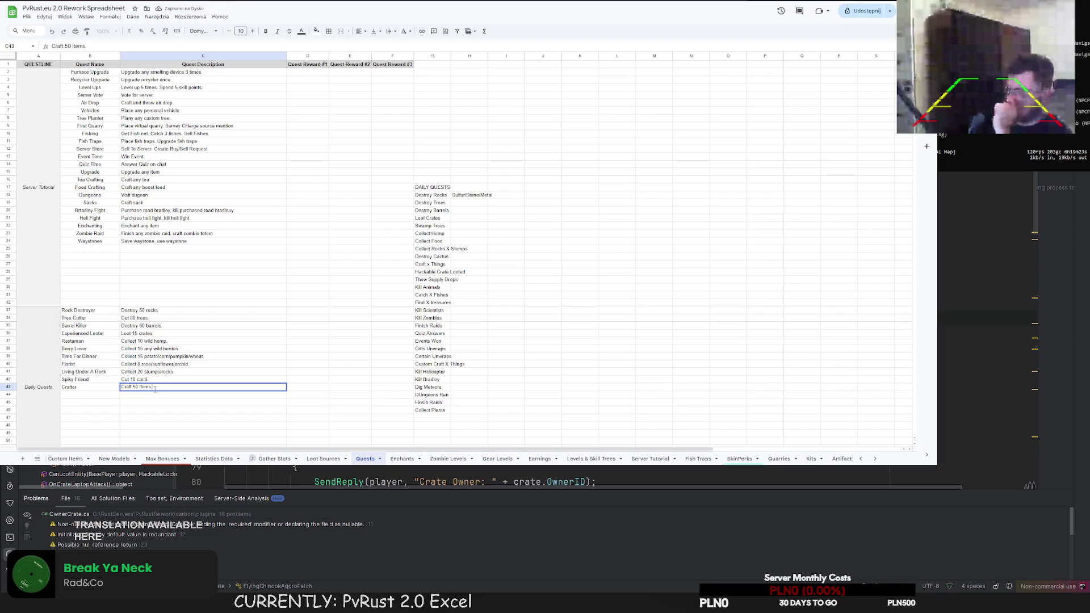
key("Return")
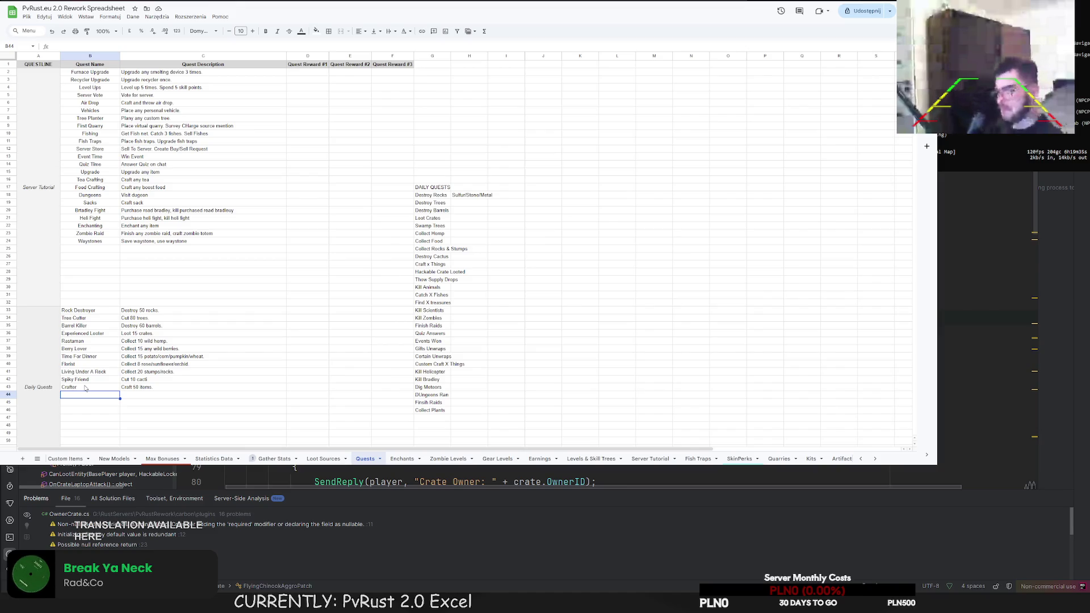
Add the Supply Drop quest in row 44 described as "Call one any supply drop."
type("Supply")
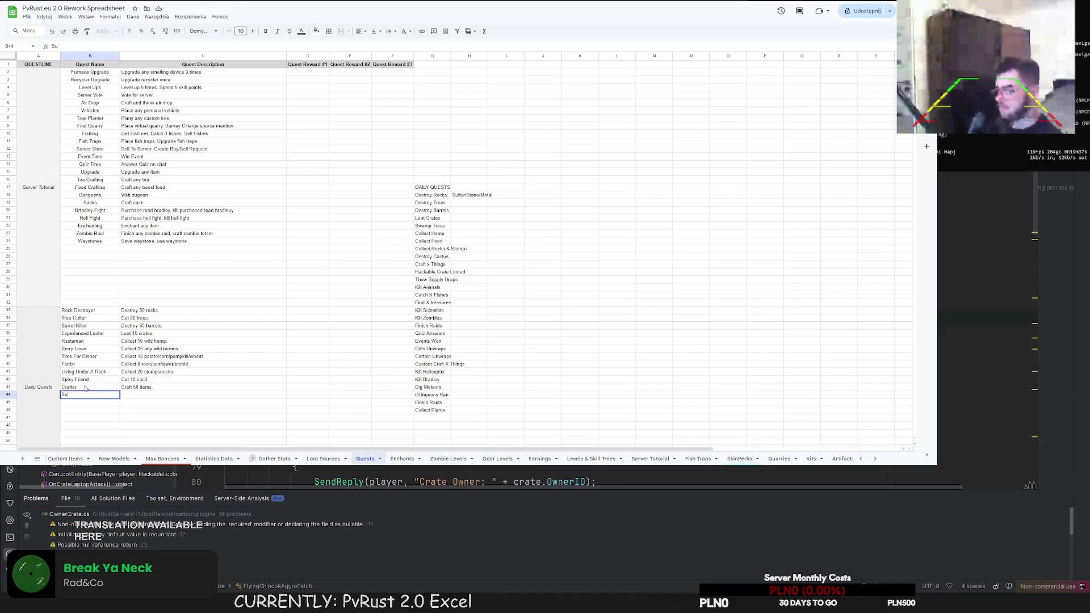
key("BackSpace")
key("BackSpace")
key("BackSpace")
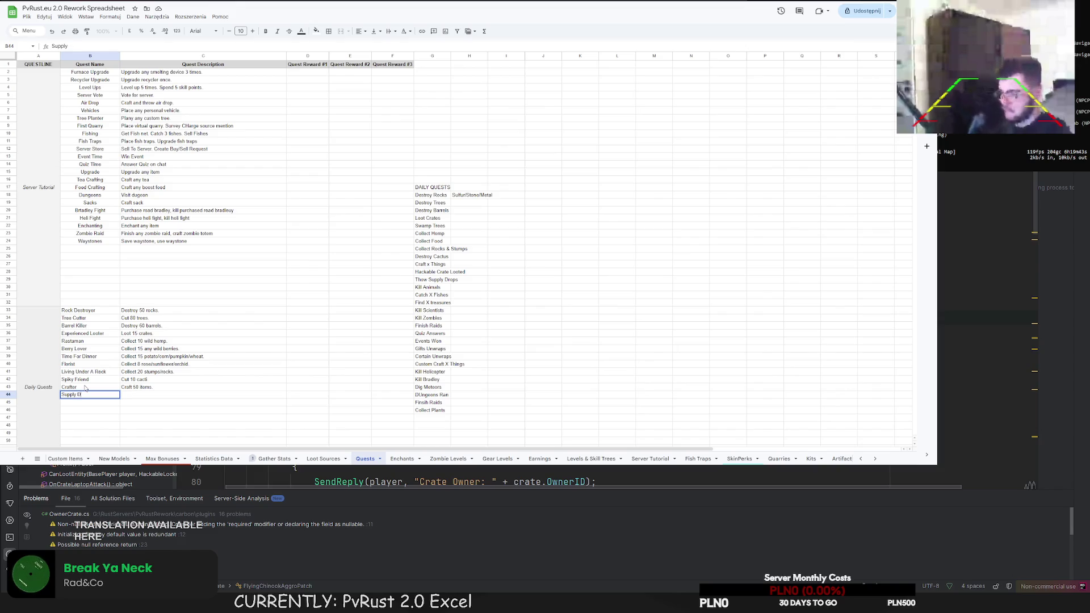
type("rop")
key("Tab")
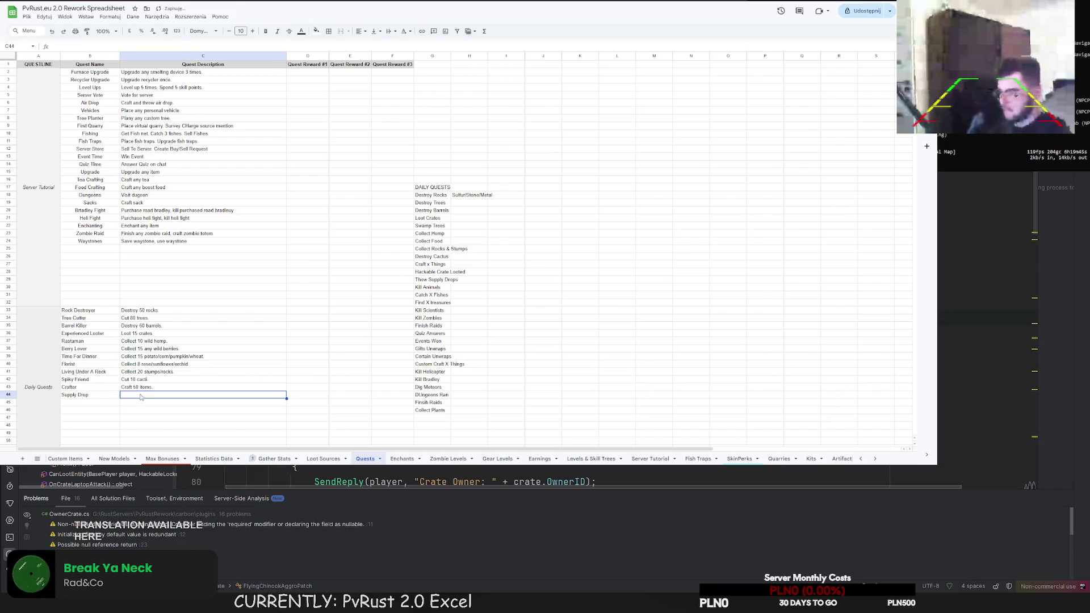
type("Call on")
key("BackSpace")
key("BackSpace")
type("e")
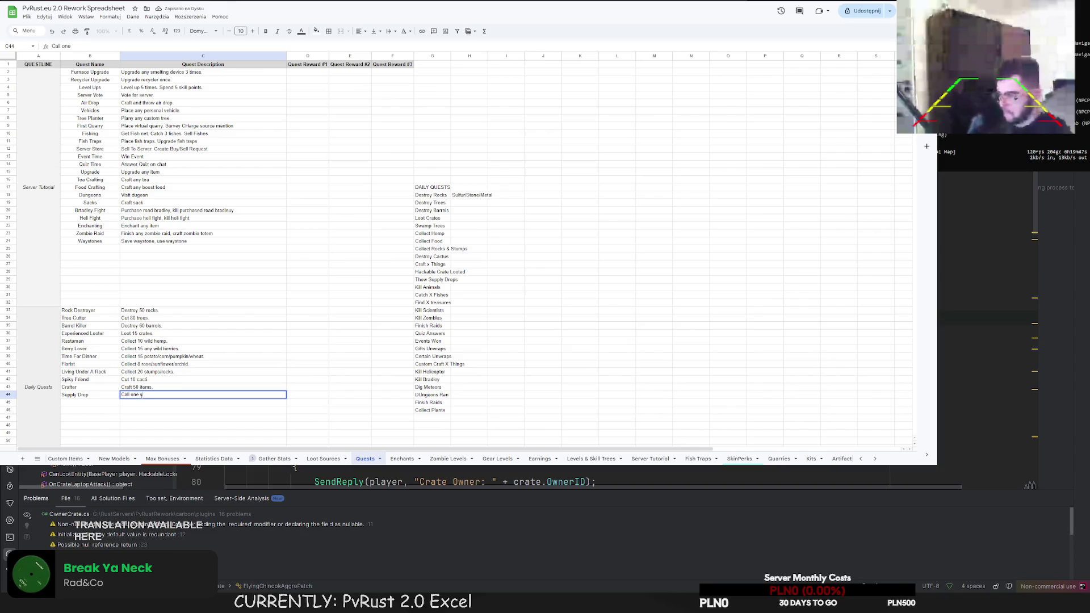
type(" any suppl")
key("BackSpace")
type("drop.")
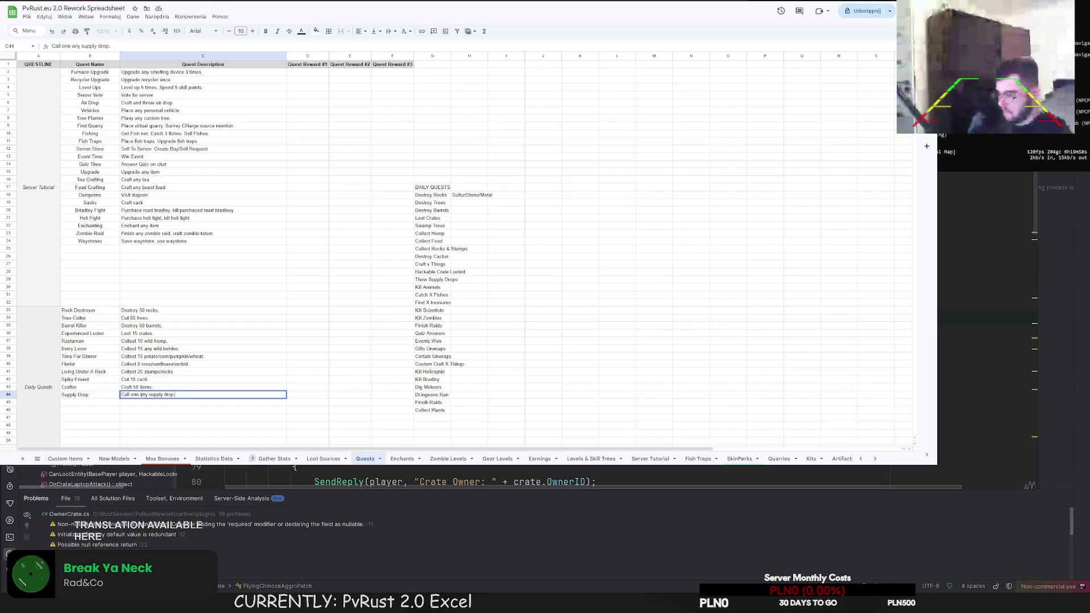
Add Hunter Soul in row 45 with the description "Hunt 3 animals."
left_click(90, 403)
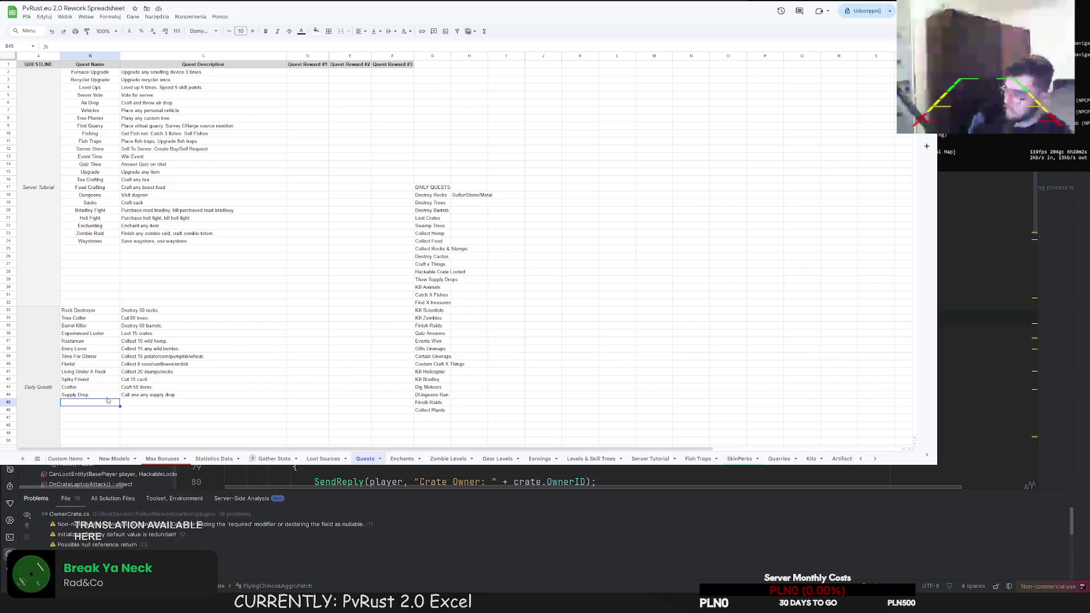
type("Hunter Soul")
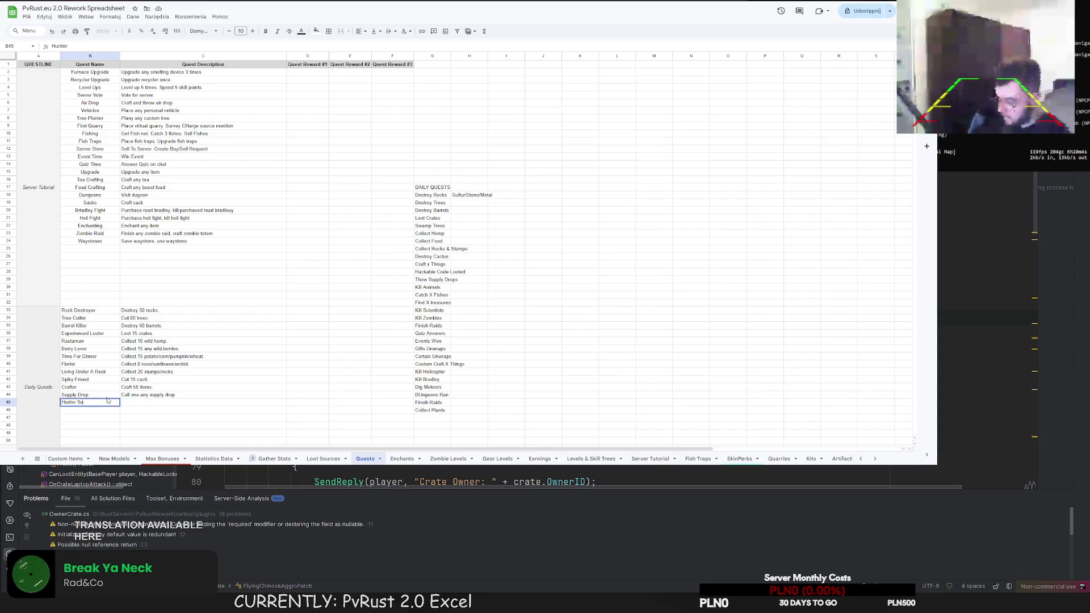
left_click(141, 401)
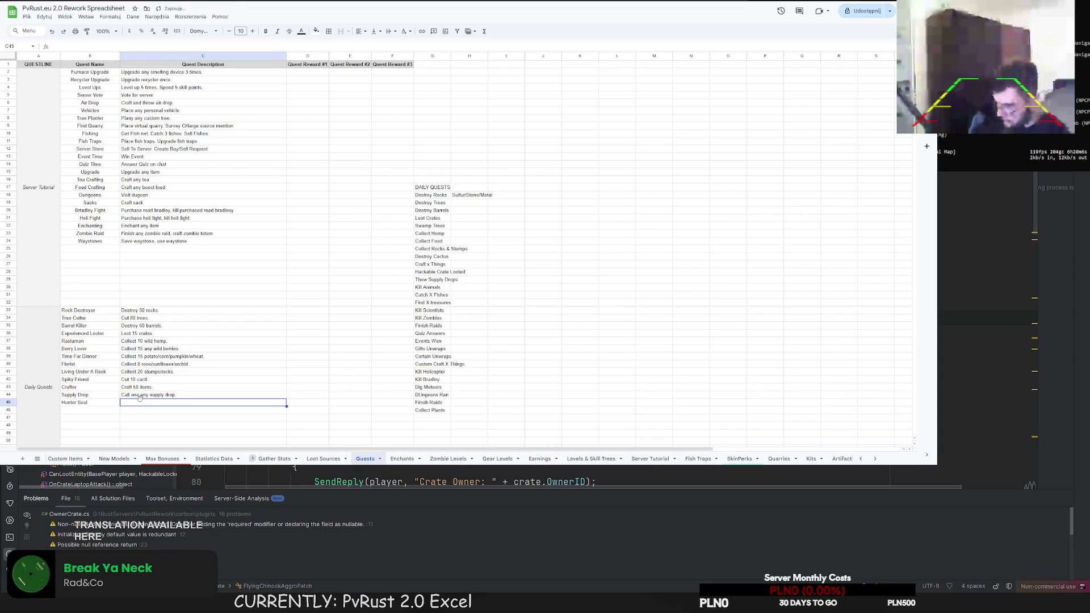
type("Hunt 3 a")
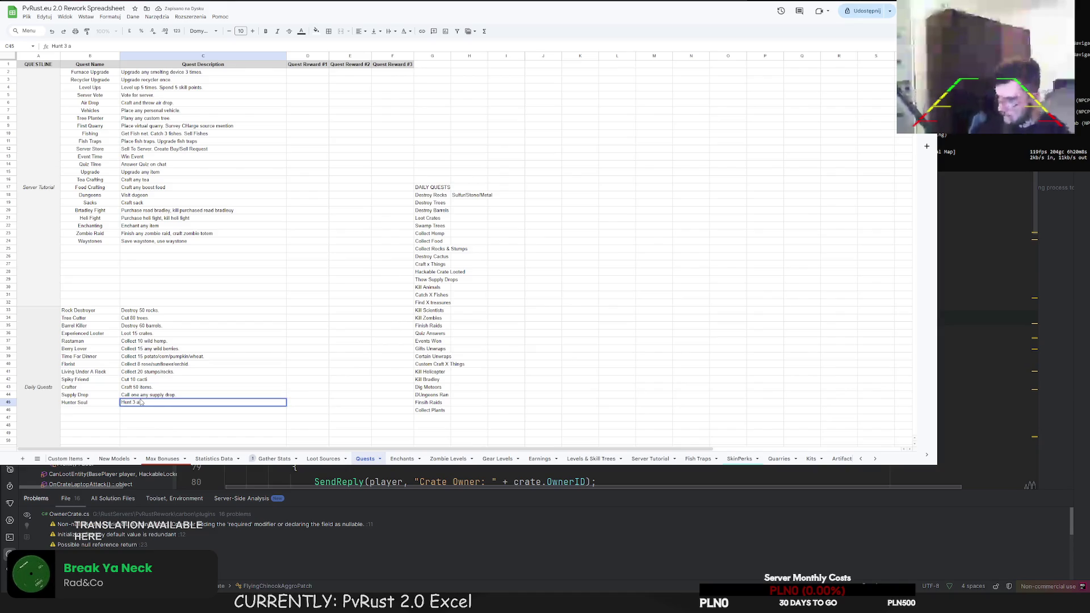
type("nimals.")
Add Fisherman in row 46 with the description "Catch 8 fishes."
left_click(104, 411)
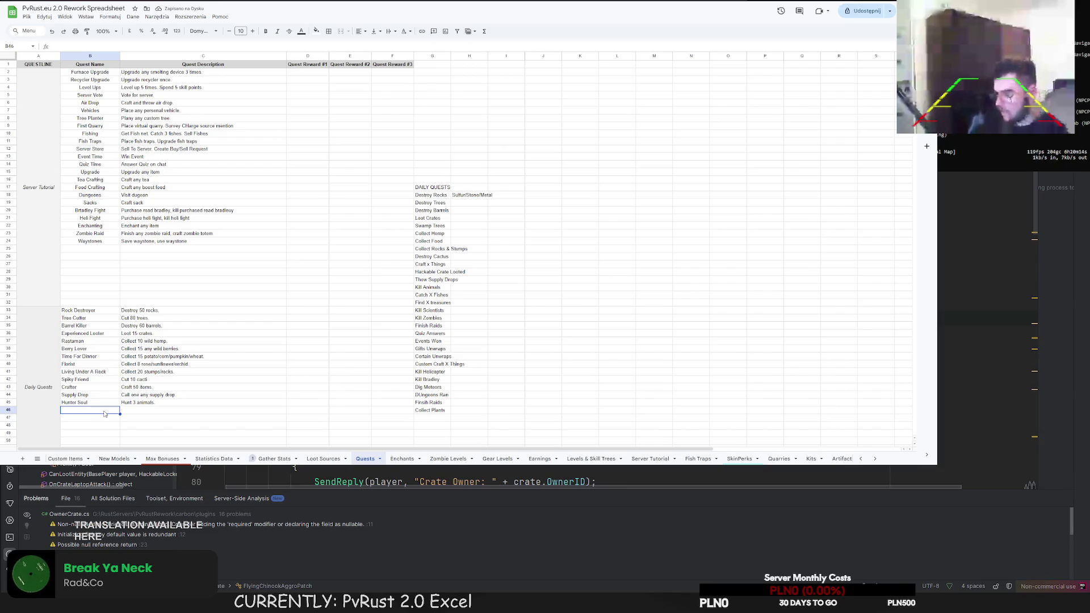
type("Fisherman")
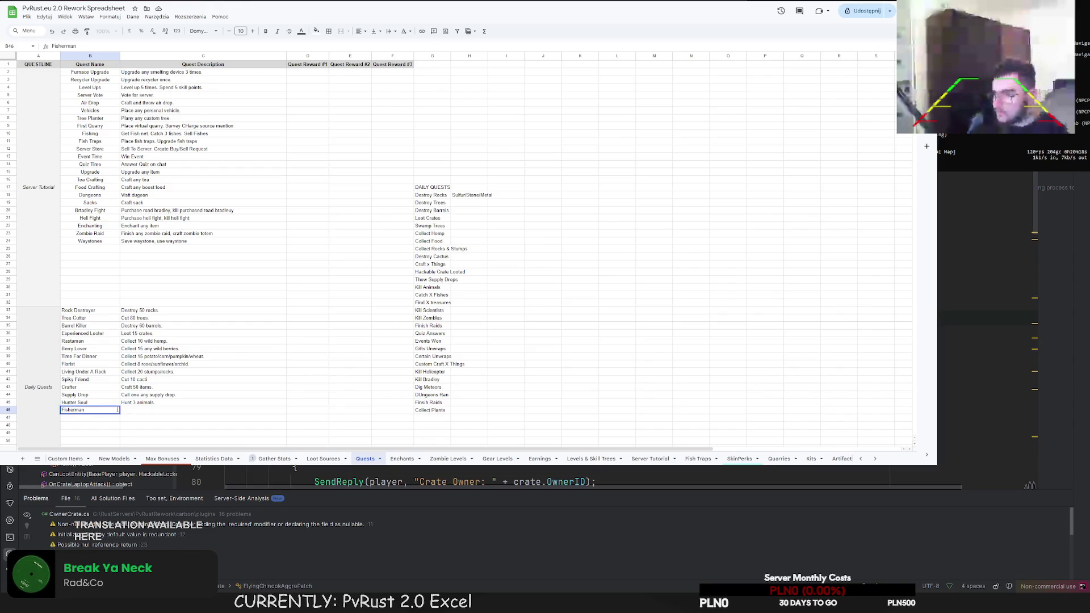
key("Tab")
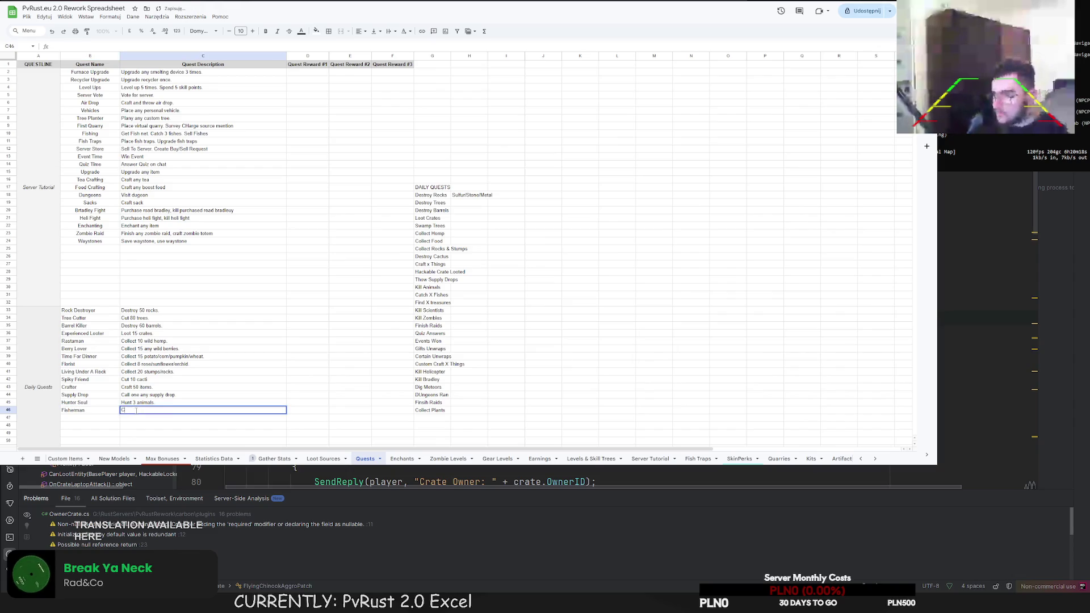
type("Catch ")
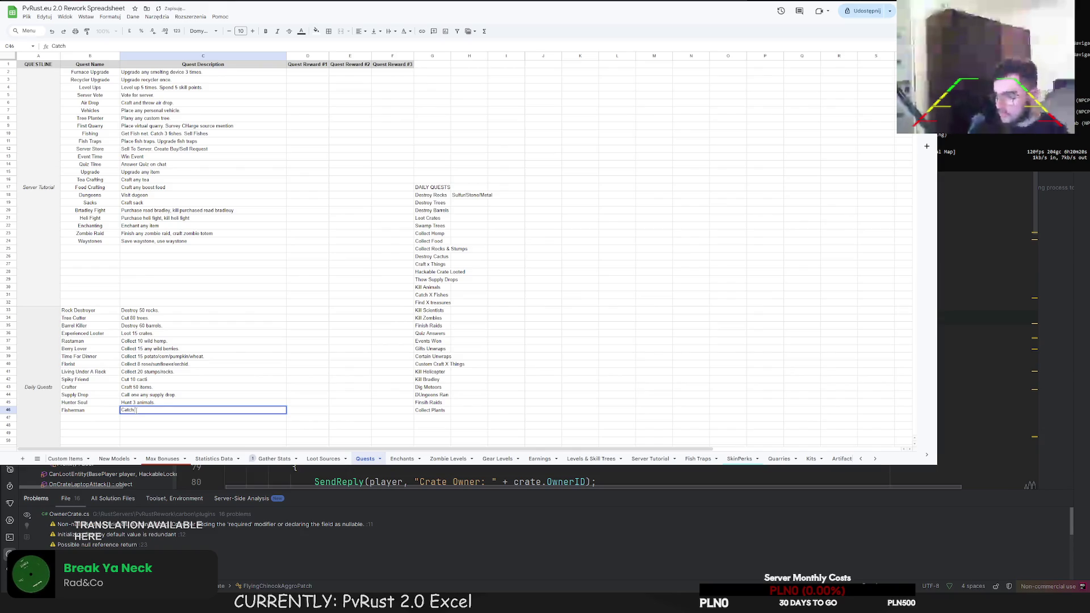
type("1")
key("BackSpace")
key("BackSpace")
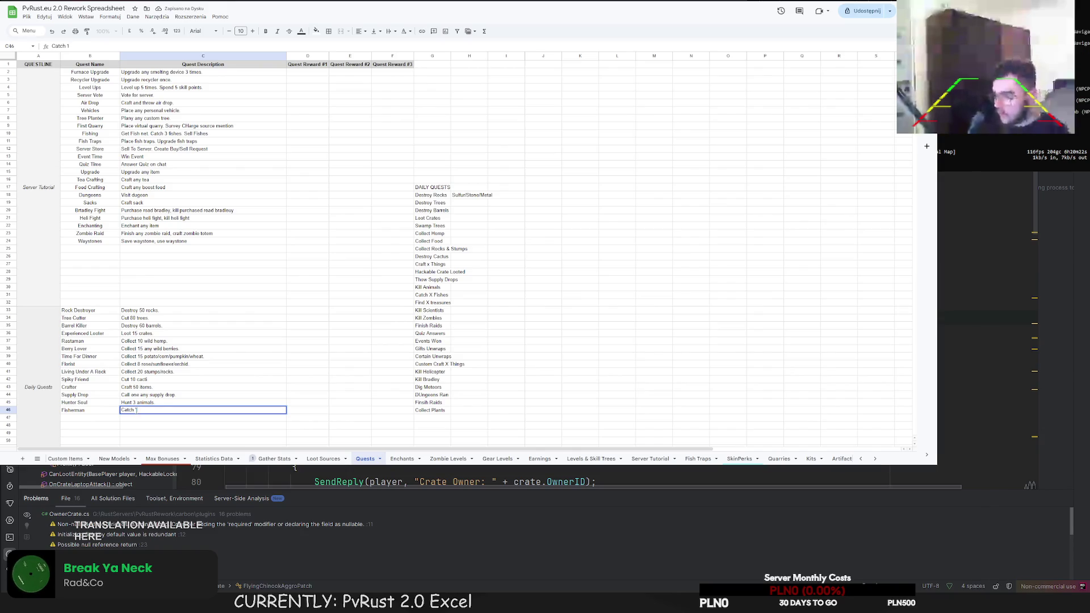
type("8 fishes")
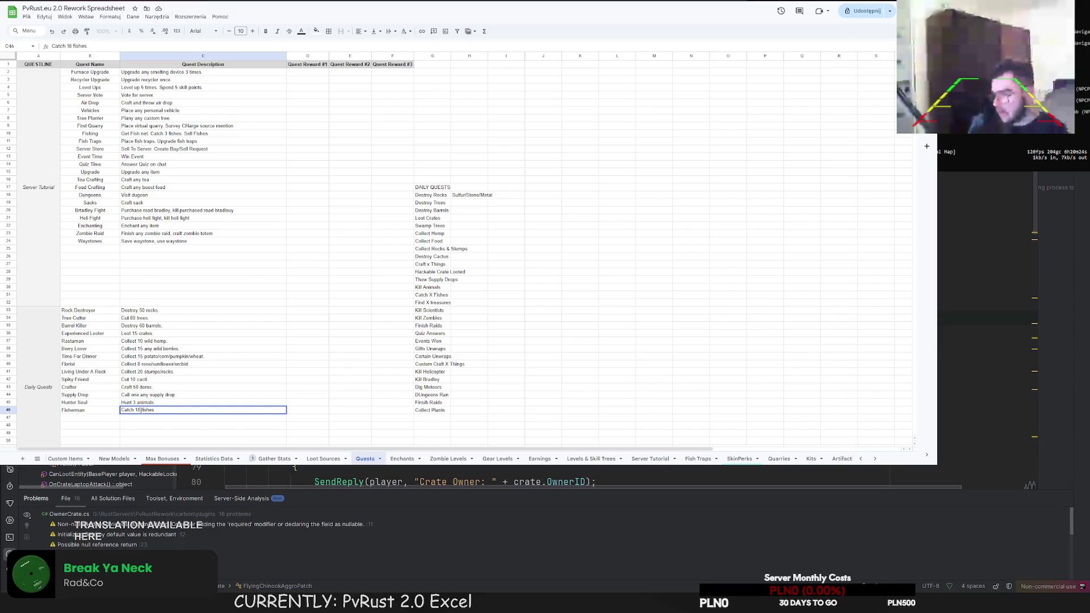
left_click(138, 410)
key("BackSpace")
left_click(163, 411)
type(".")
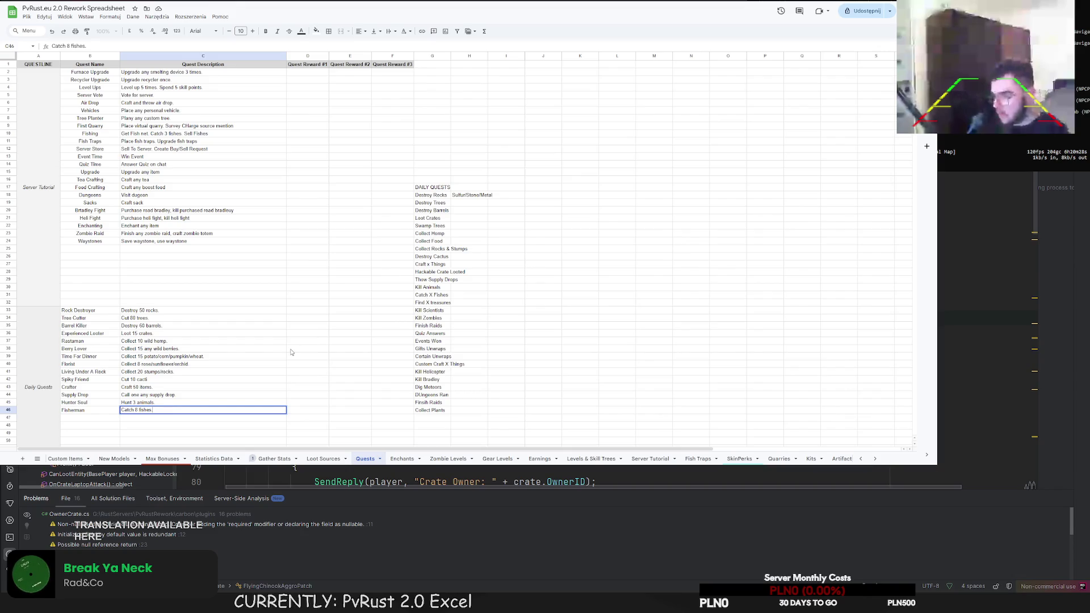
scroll(290, 352, "down", 3)
left_click(89, 344)
Add Treasure Hunter ("Find 10 treasures.") and Scientist Killer ("Kill 4 scientists.") in rows 47–48
type("Tre")
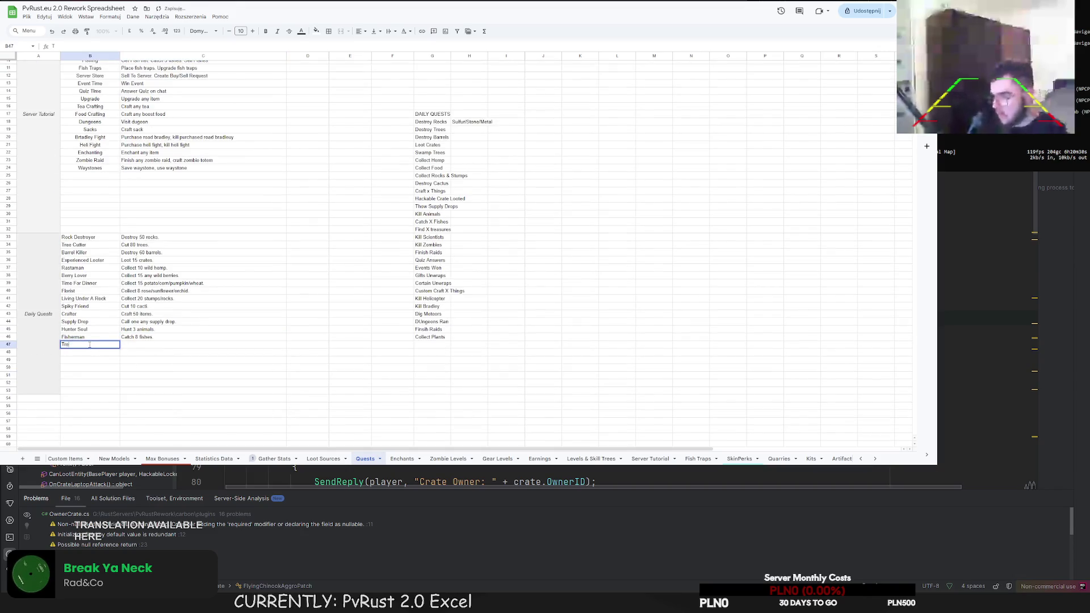
type("asure Hu")
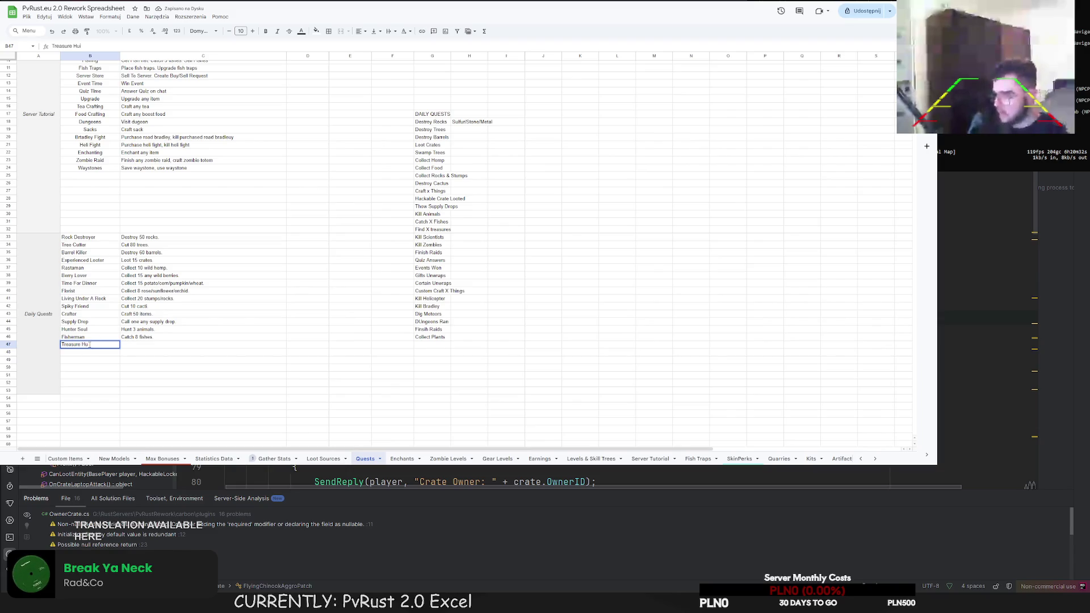
type("nter")
left_click(136, 345)
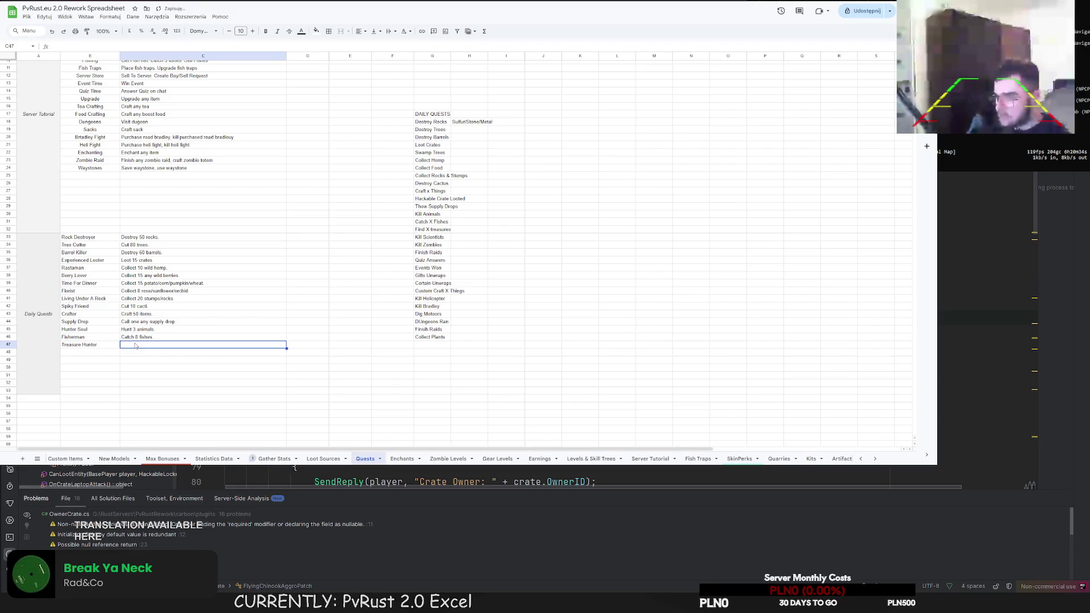
type("Fins 10")
key("BackSpace")
key("BackSpace")
key("BackSpace")
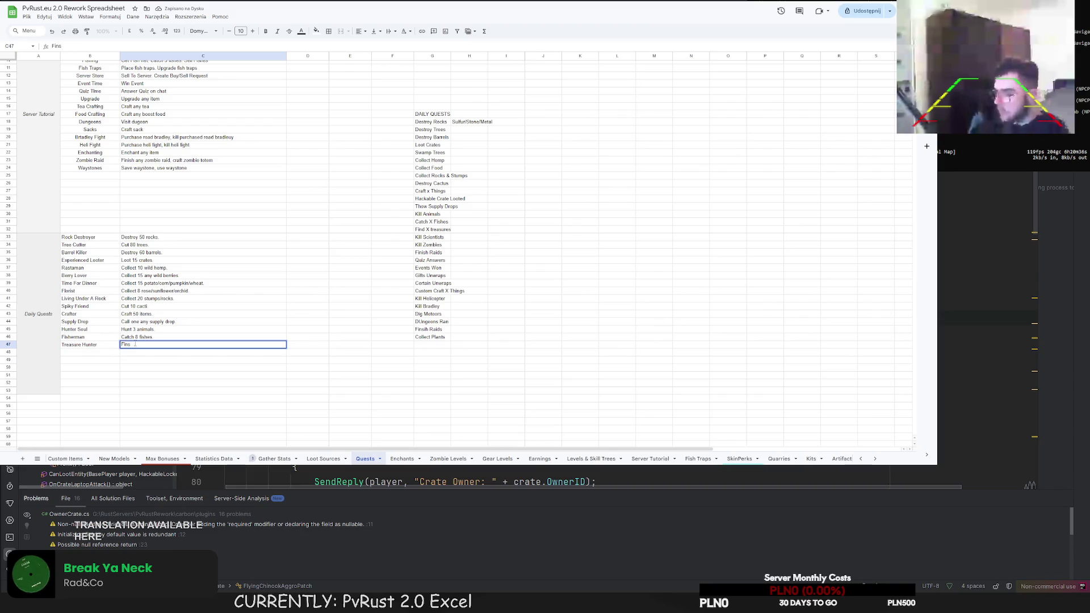
type("d 10 treasur")
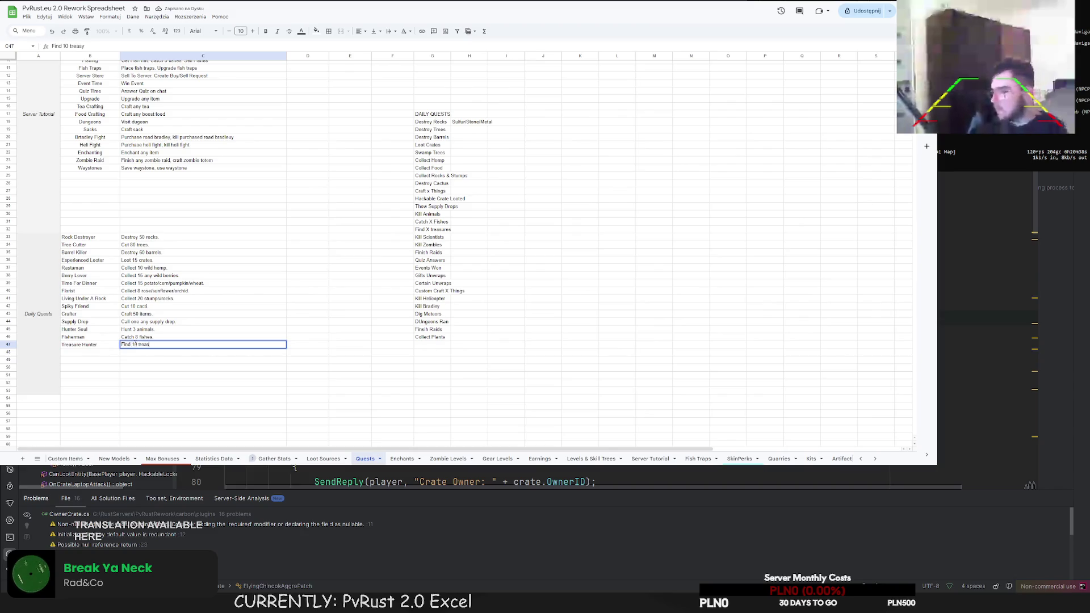
type("es.")
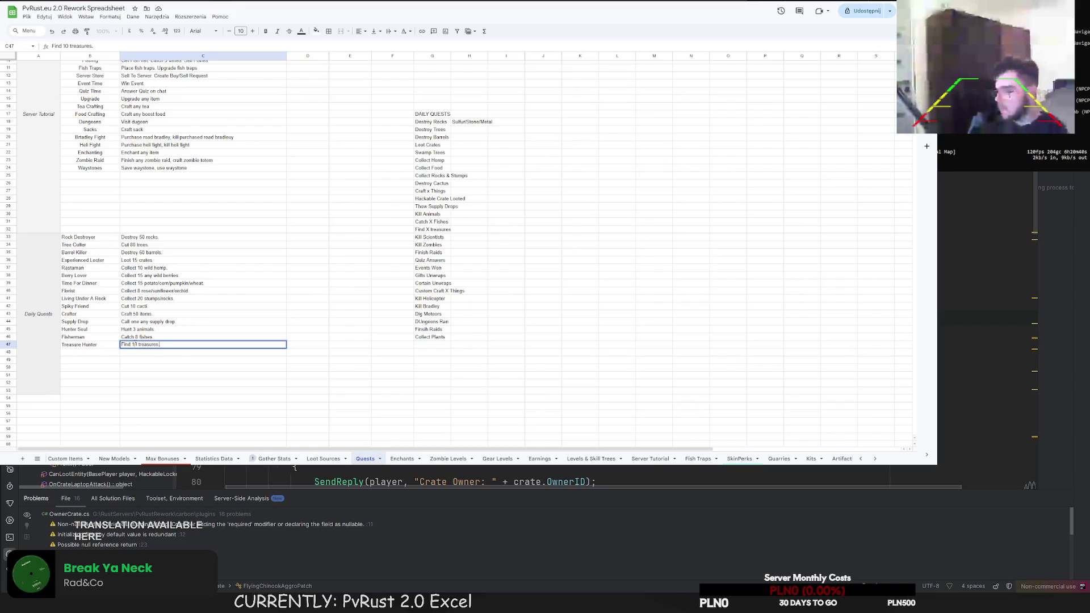
left_click(93, 353)
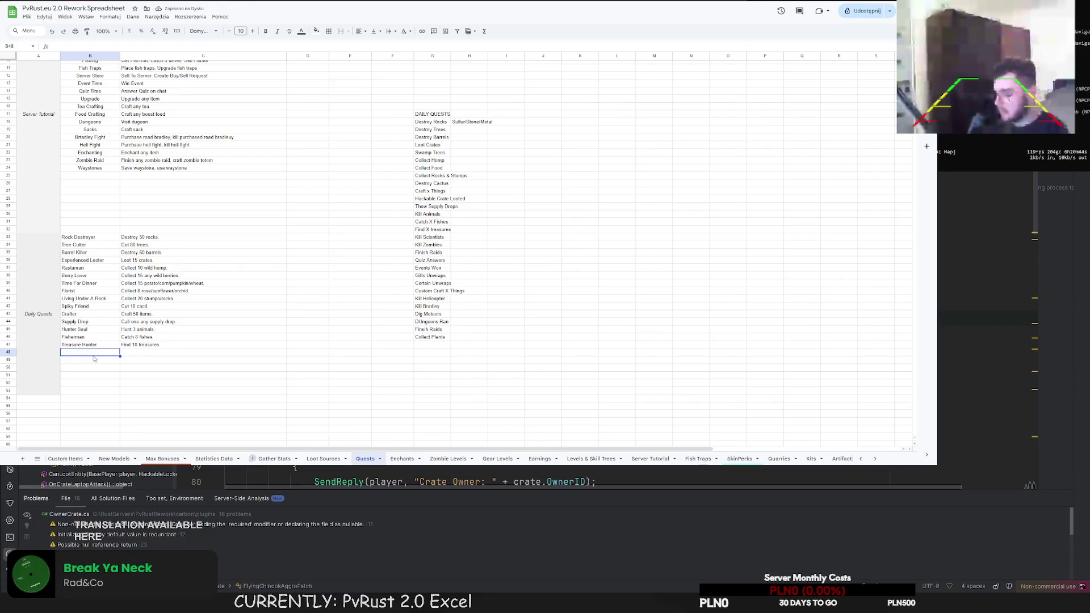
type("Scientist K")
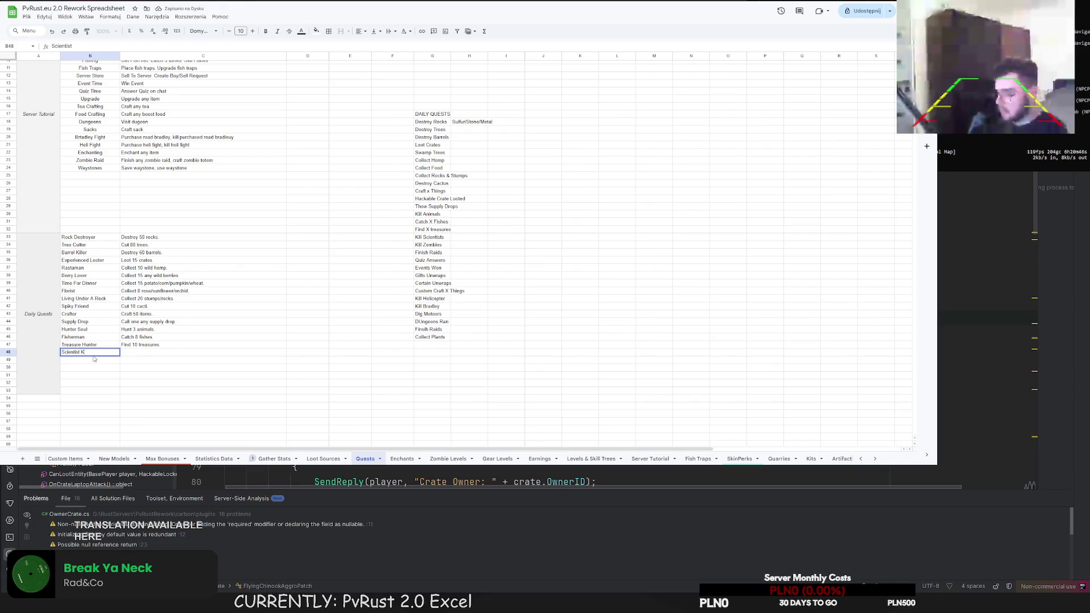
type("iller")
key("Tab")
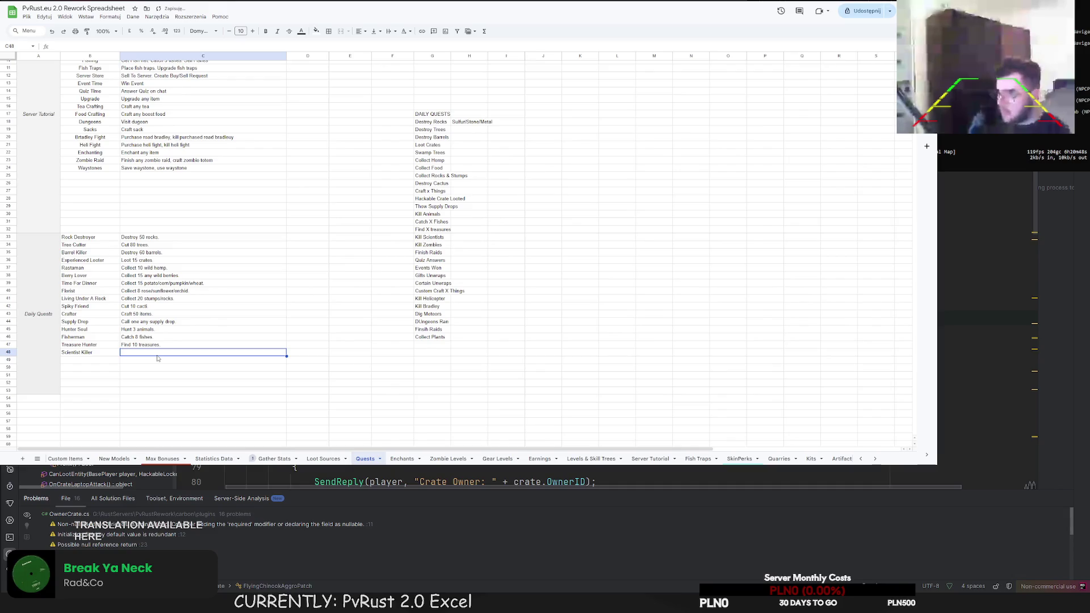
type("Kill 6")
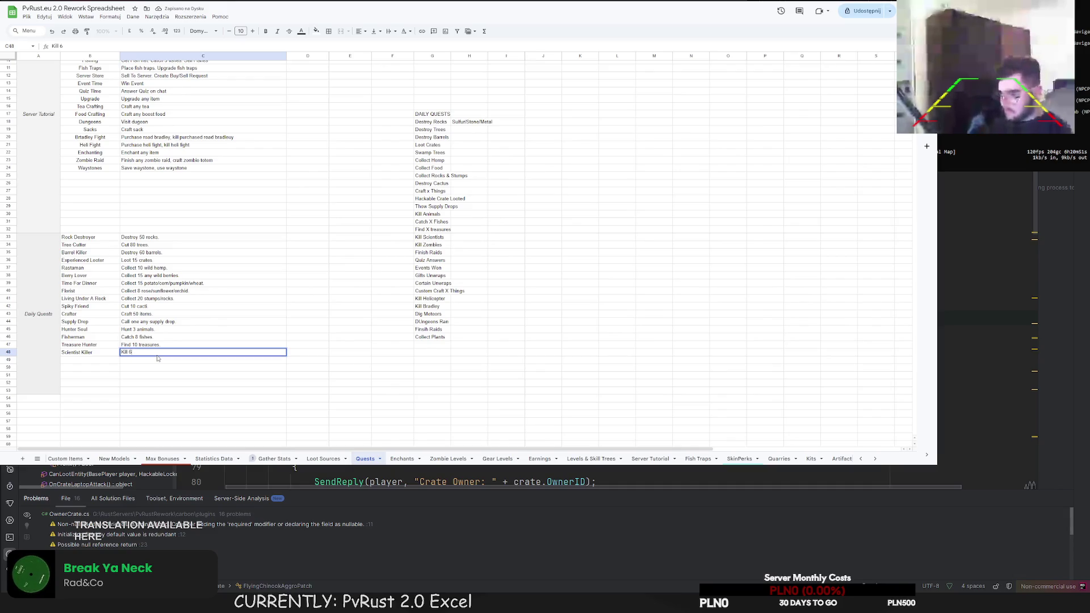
key("BackSpace")
type("4 scie")
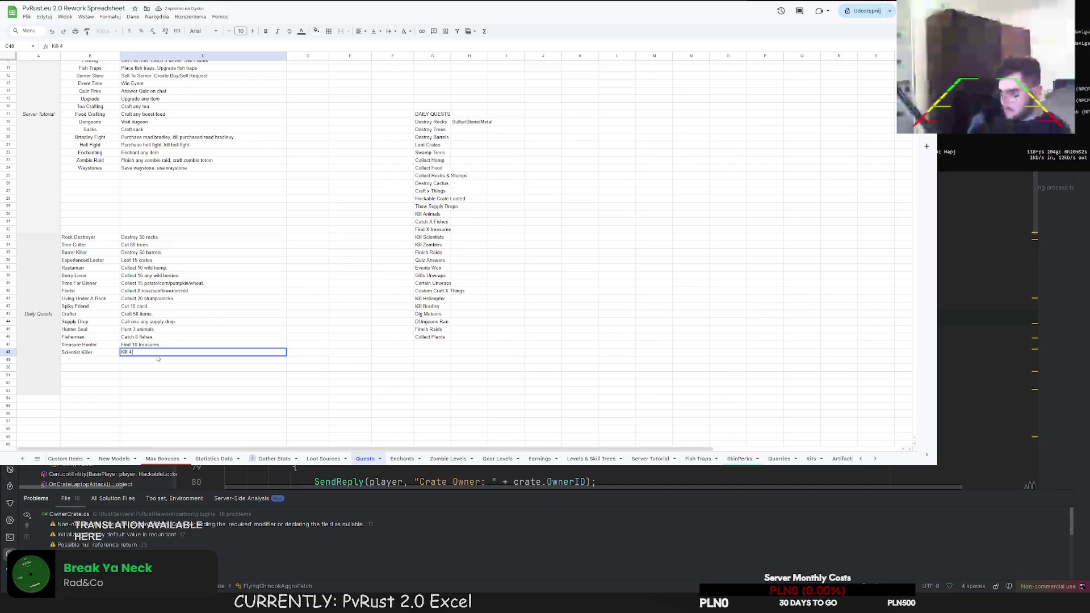
type("ntists.")
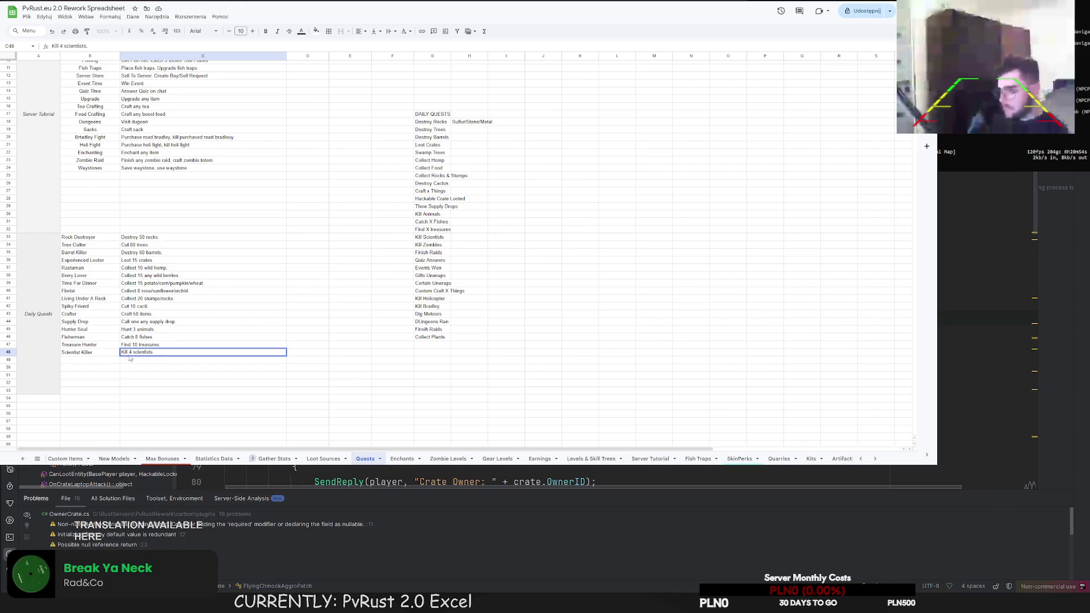
Add Zombie Killer ("Kill 15 zombies.") and Helicopter Fighter ("Destory one any tier heli") in rows 49–50
left_click(86, 361)
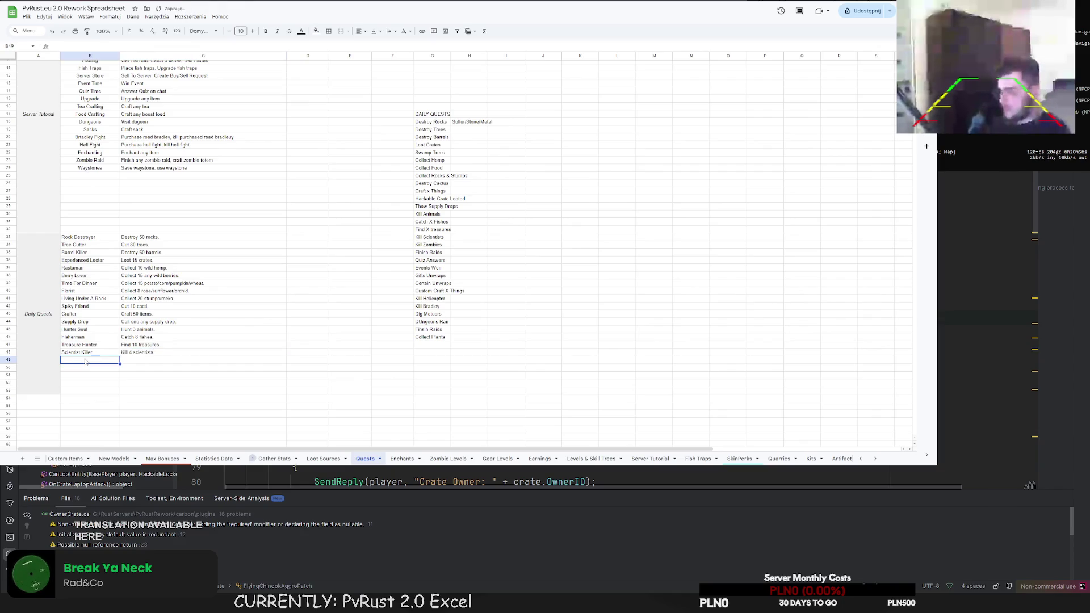
type("Zombie Killer")
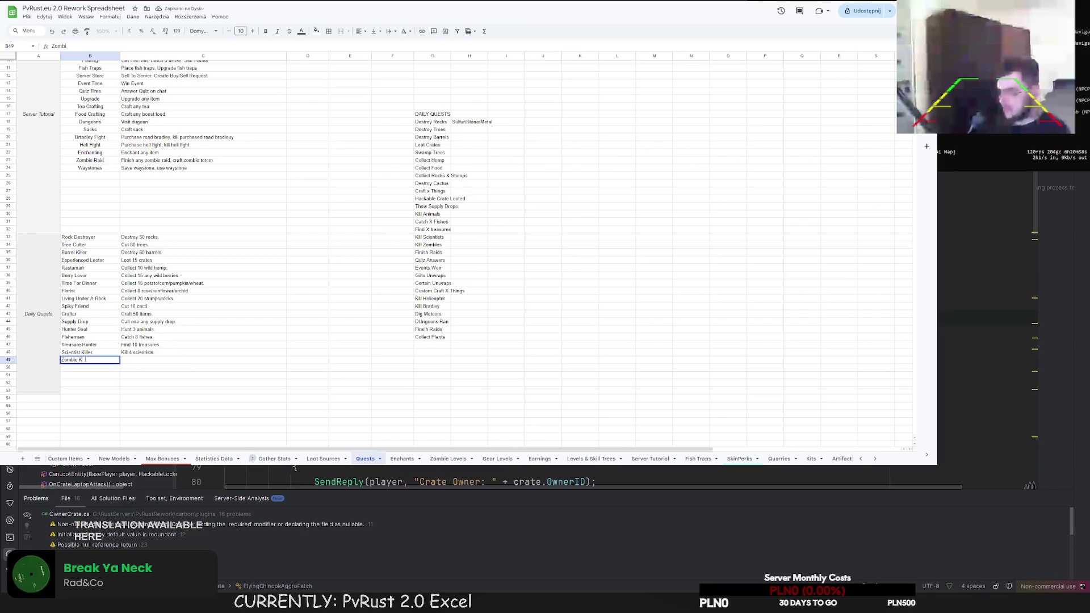
left_click(161, 362)
type("Ki")
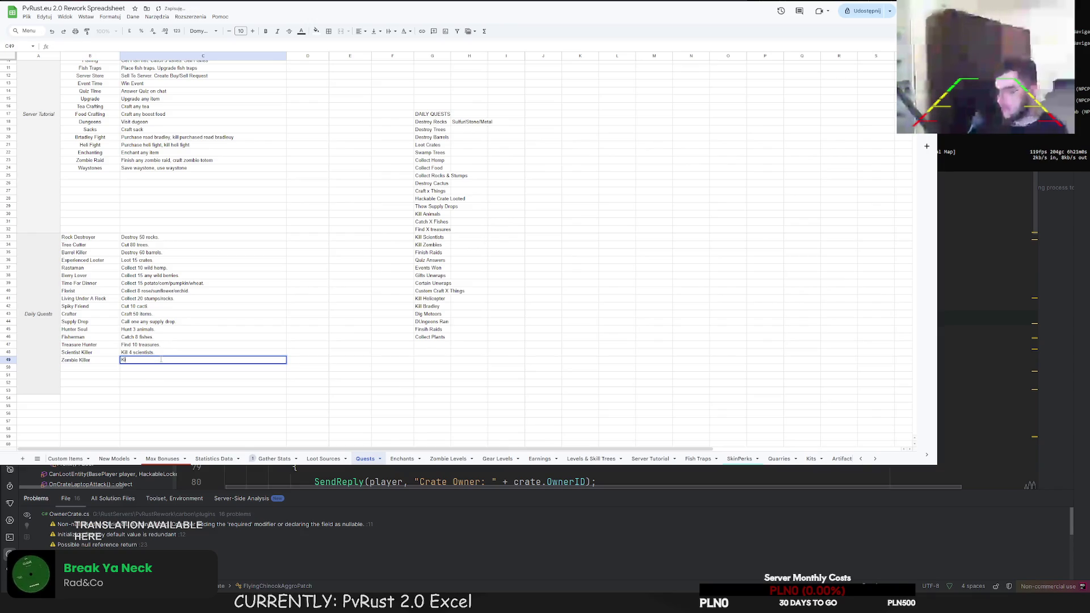
type("ll 15 zombies.")
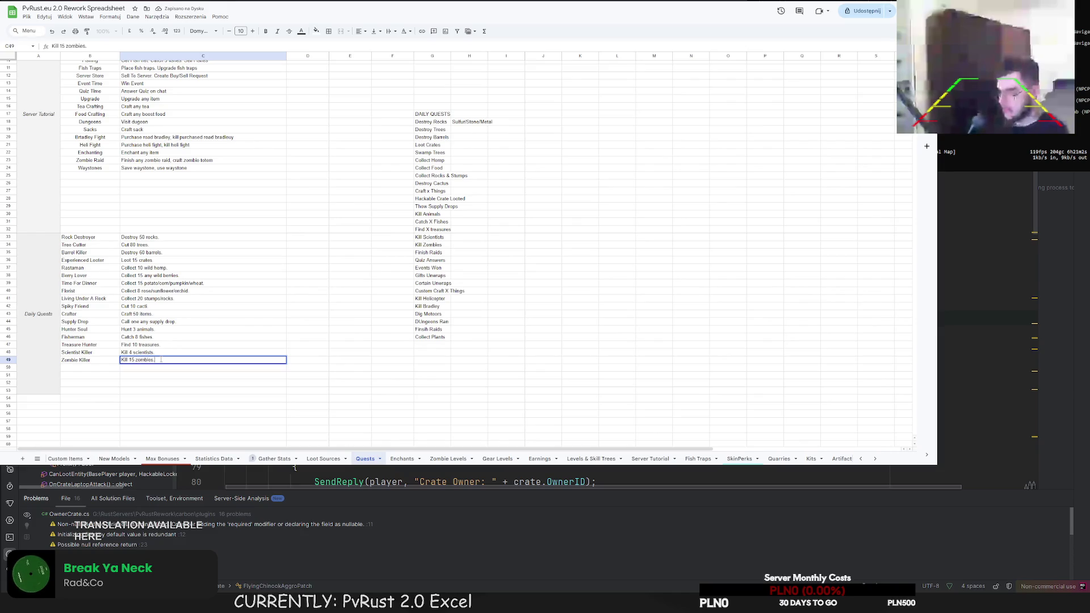
left_click(97, 373)
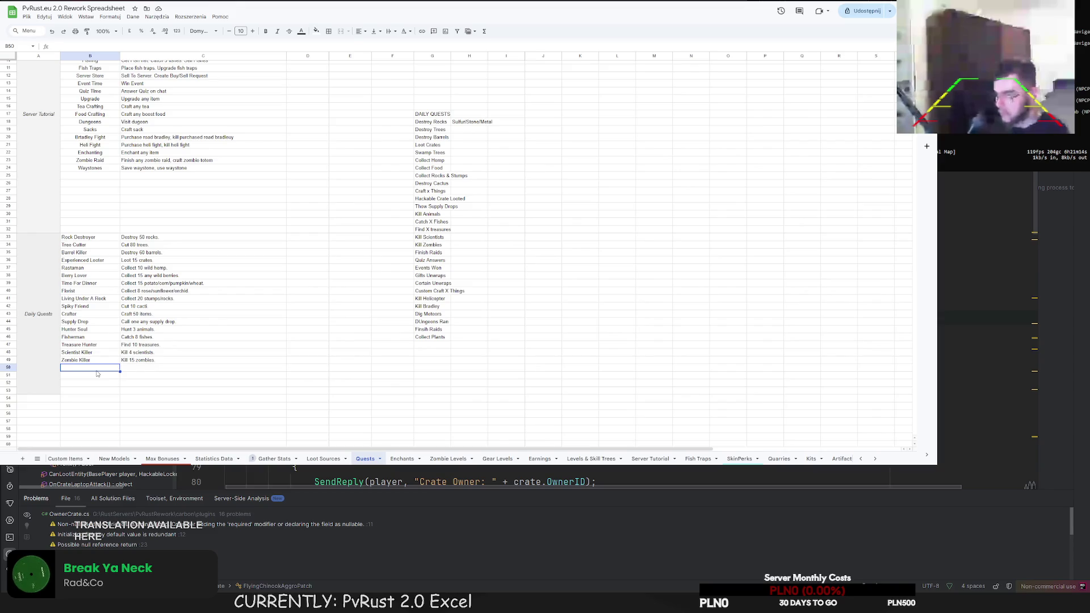
type("Heli")
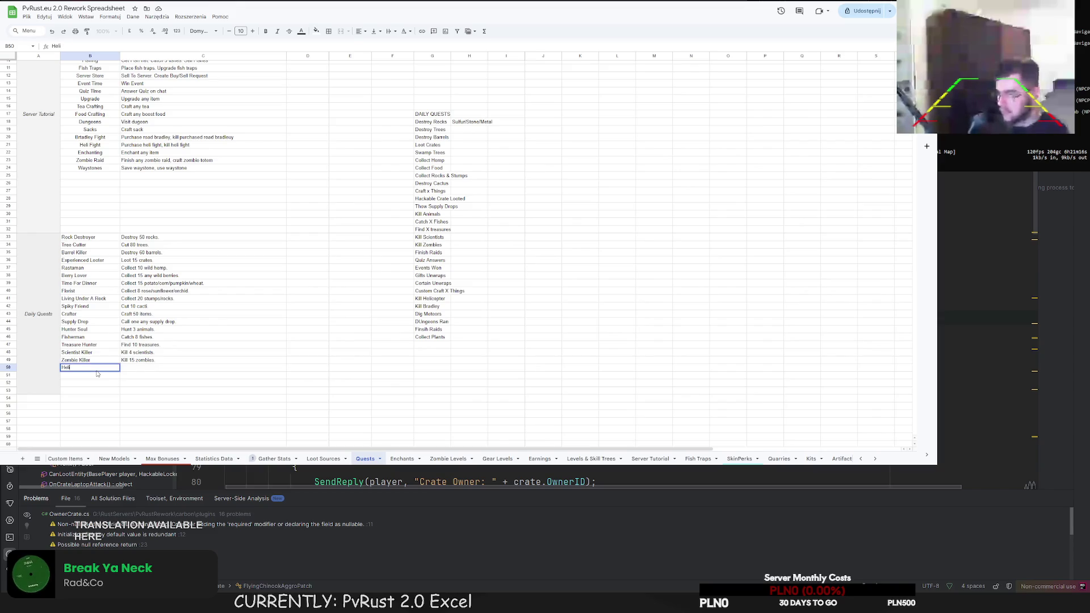
type("copter")
type(" F")
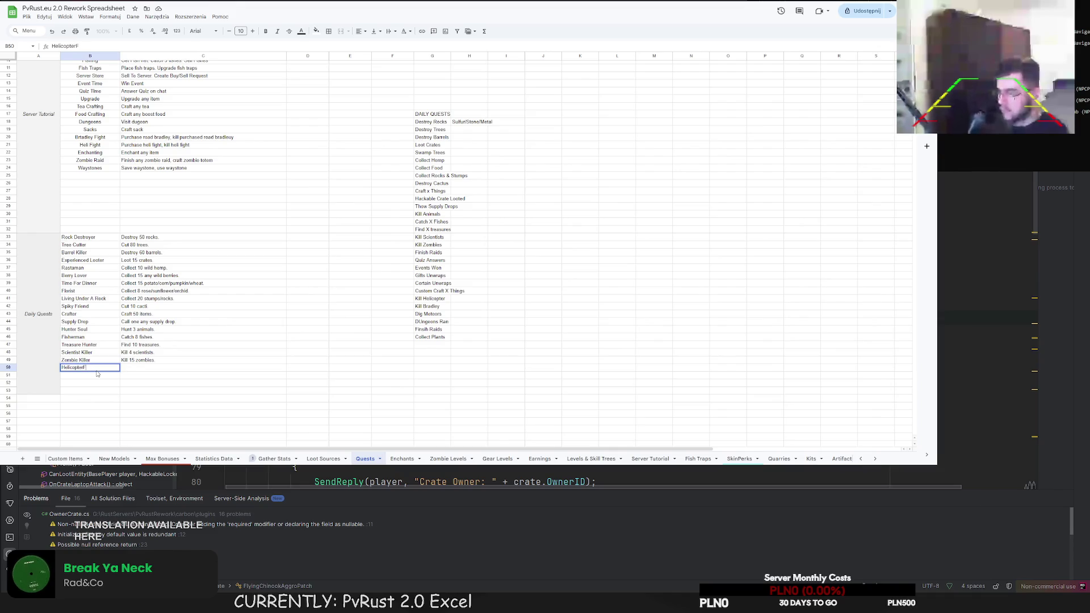
type("ighter")
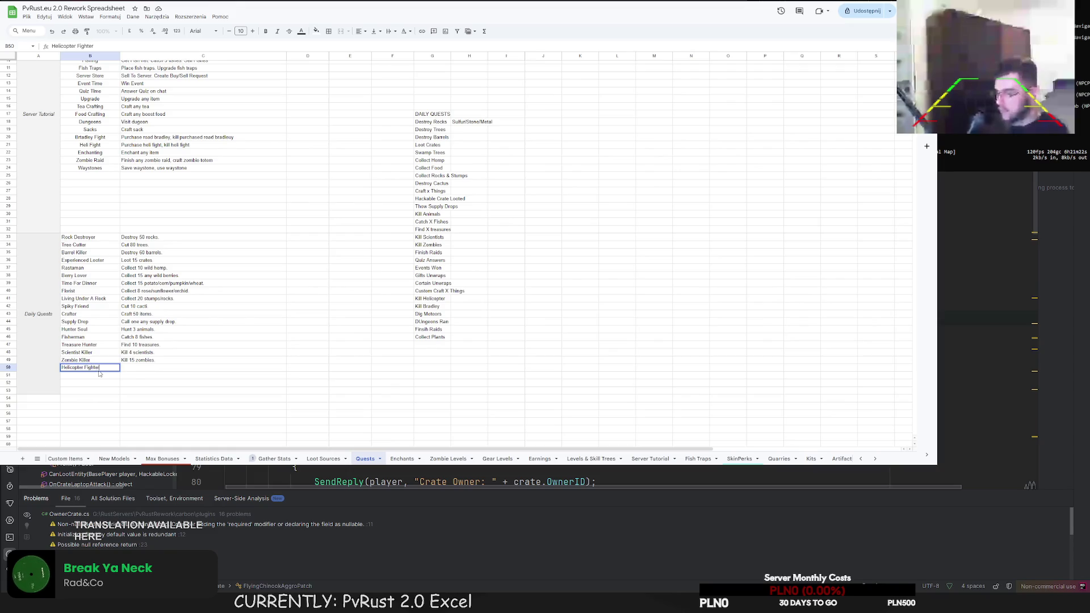
key("Tab")
type("Destory one any tier h")
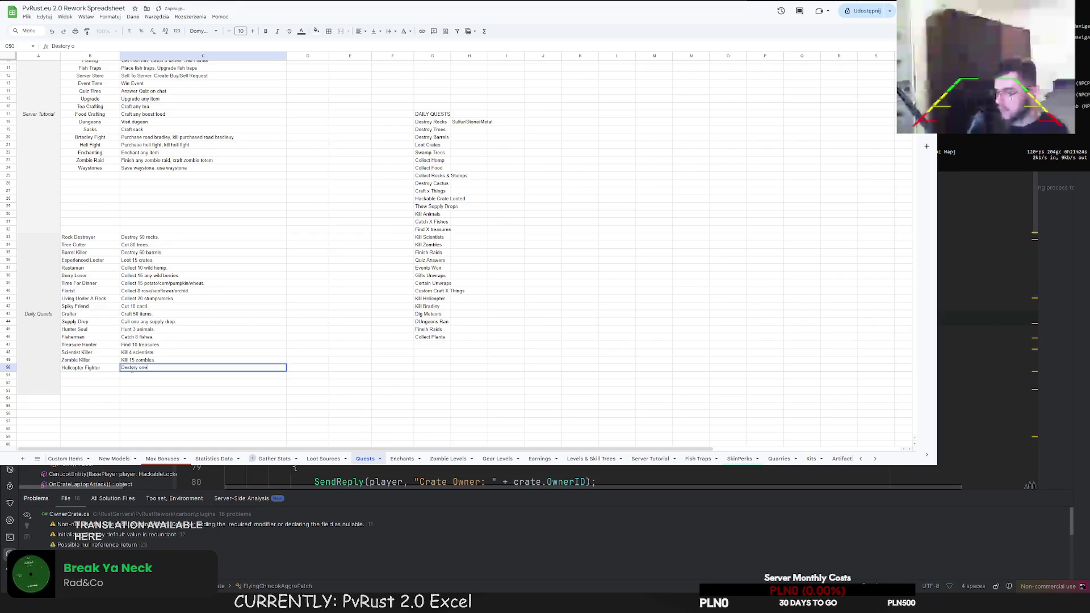
type("eli.")
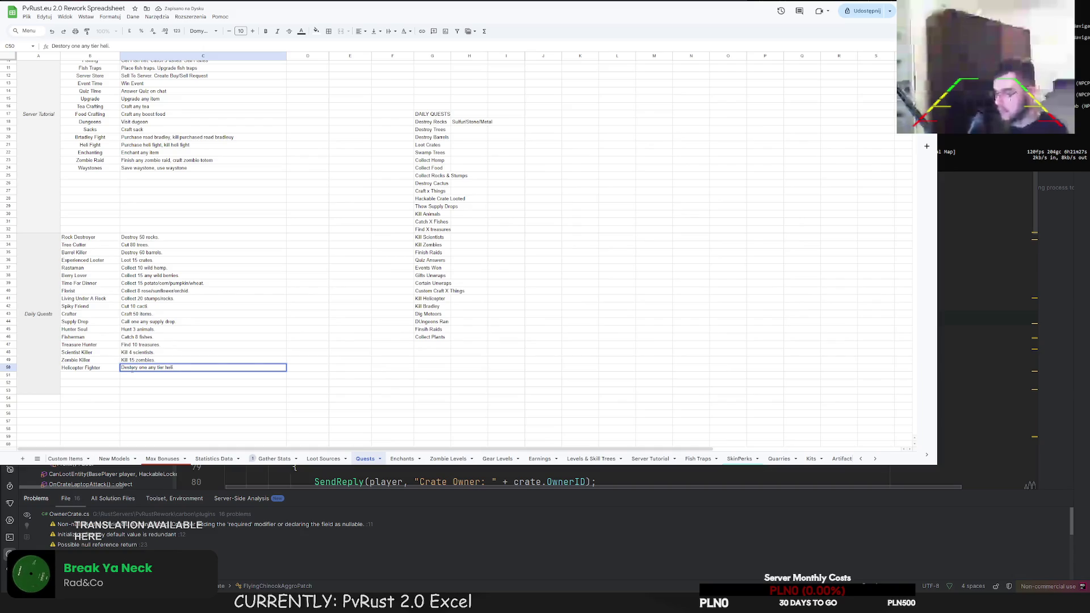
key("Return")
Add Bradley Fighter ("Destroy one any tier bradley.") and Meteor Seeker ("Find and destroy 3 meteors.") in rows 51–52
type("Bradley Fi")
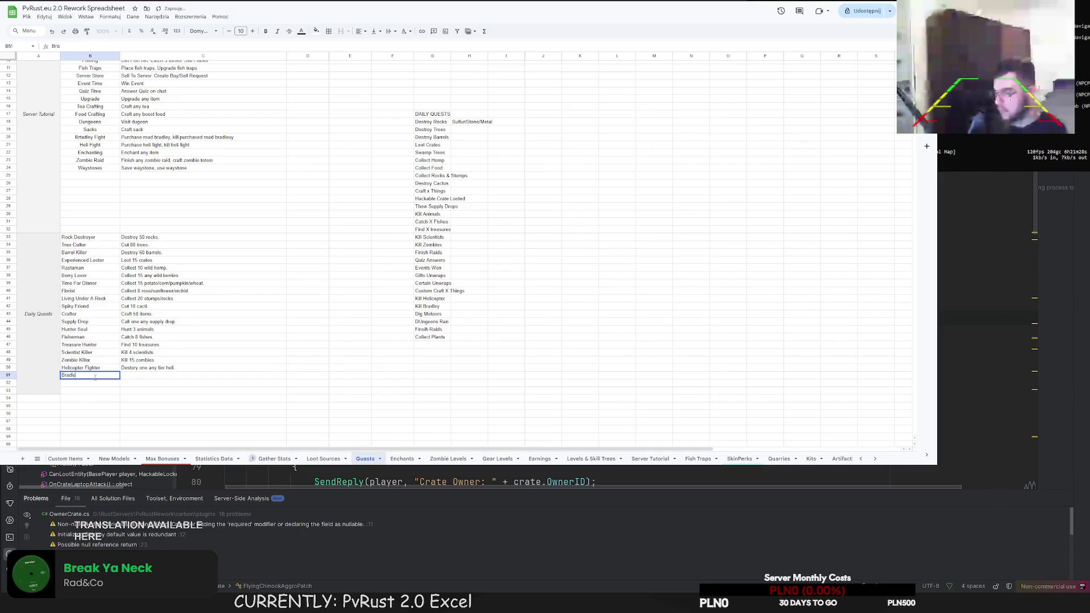
type("ghter")
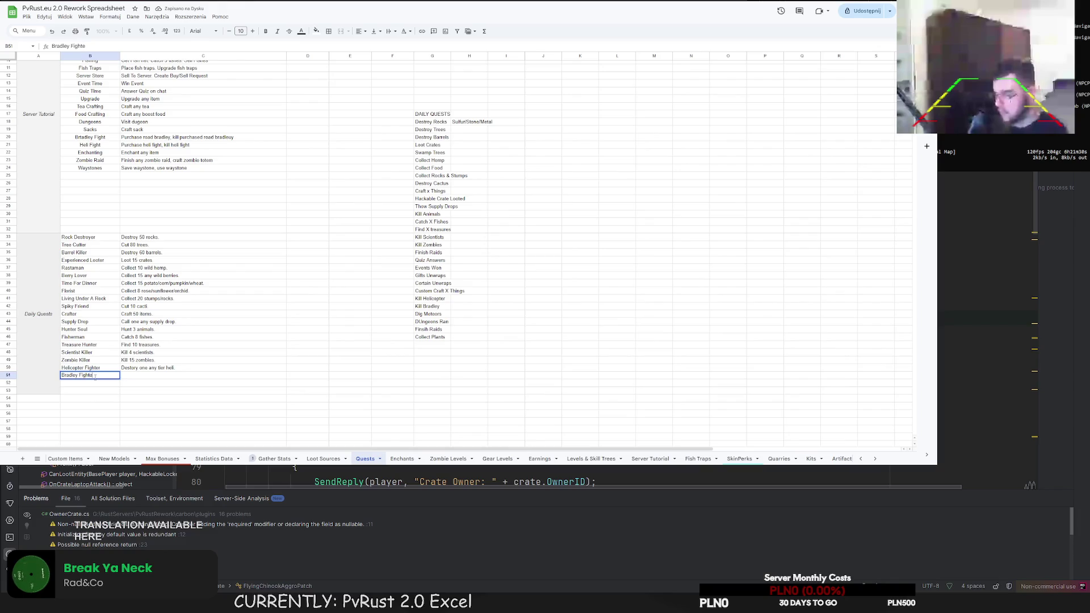
left_click(150, 379)
left_click(152, 375)
type("Destr")
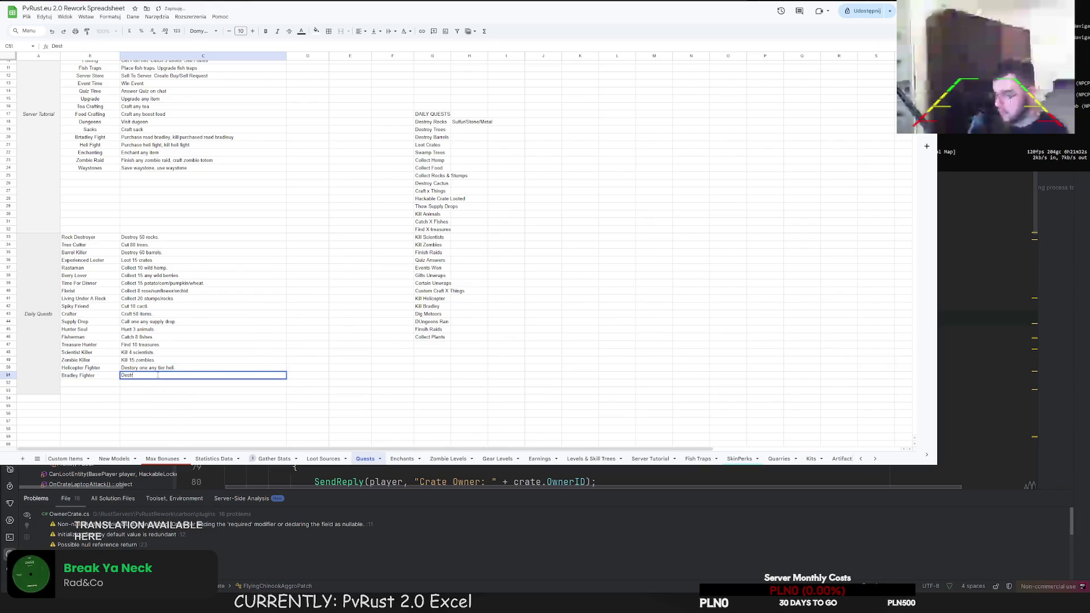
type("oy one")
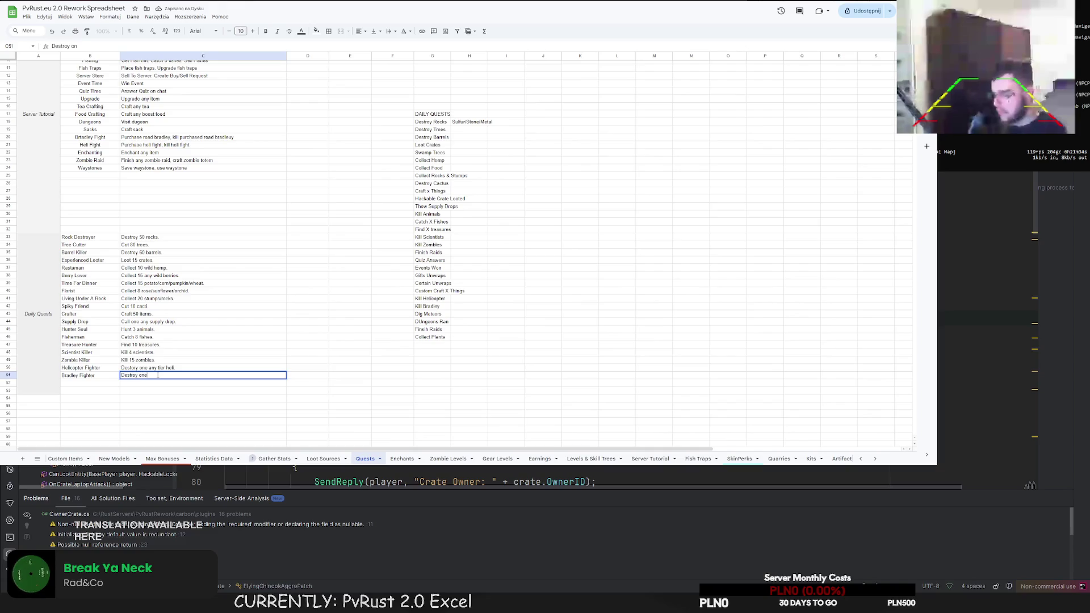
type(" any tier bradley.")
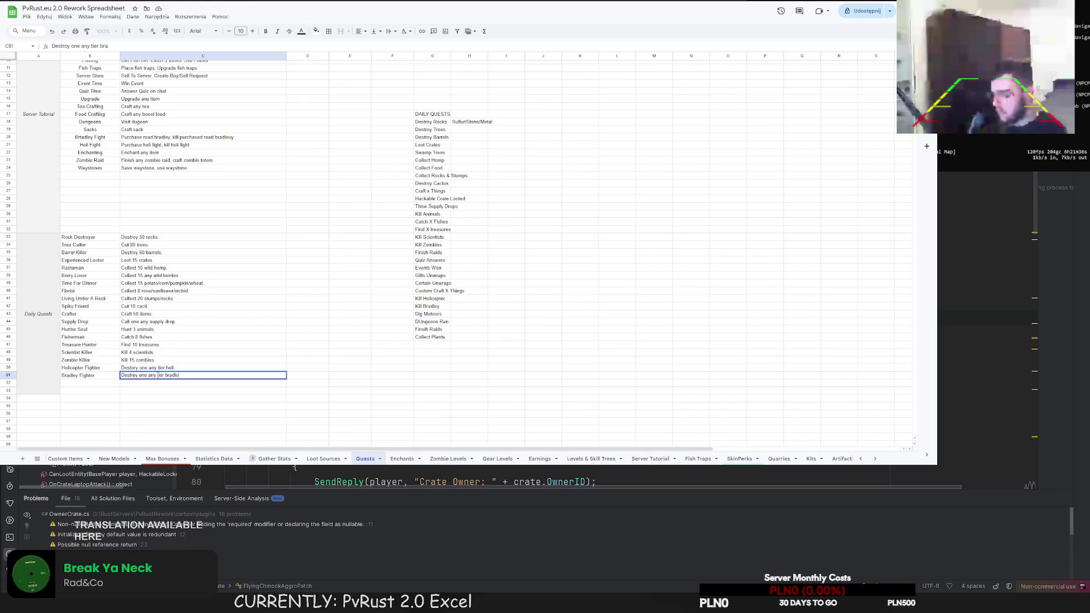
left_click(97, 384)
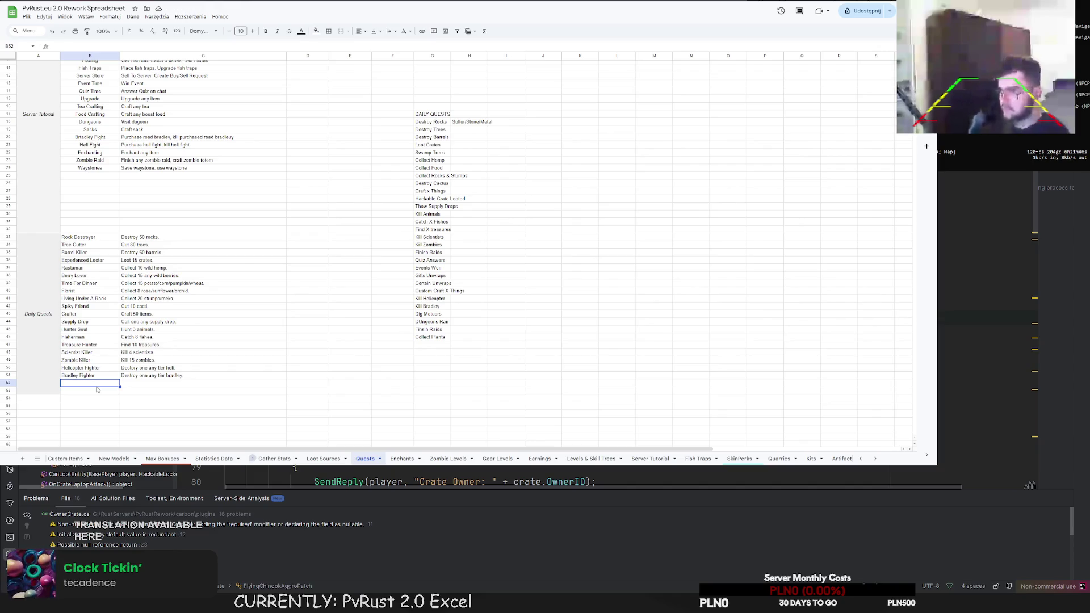
type("Meteor S")
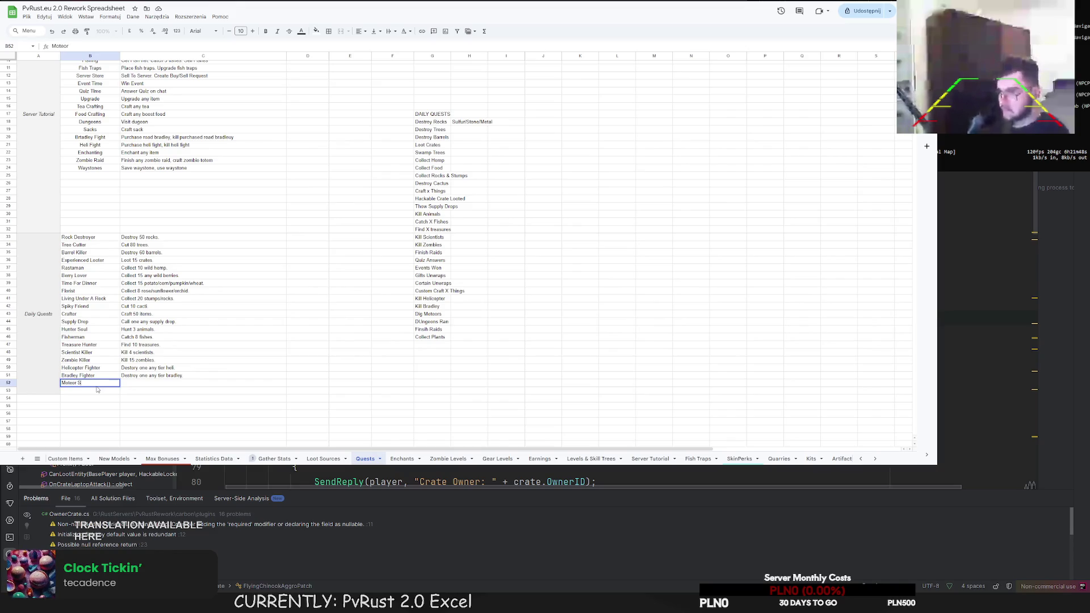
type("teor Seeker")
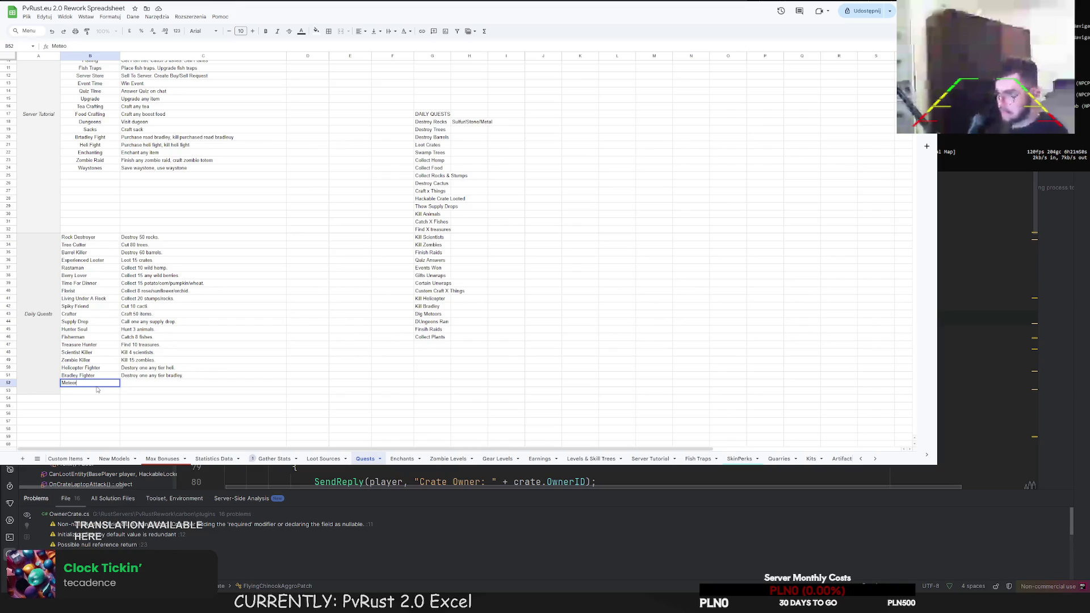
left_click(150, 385)
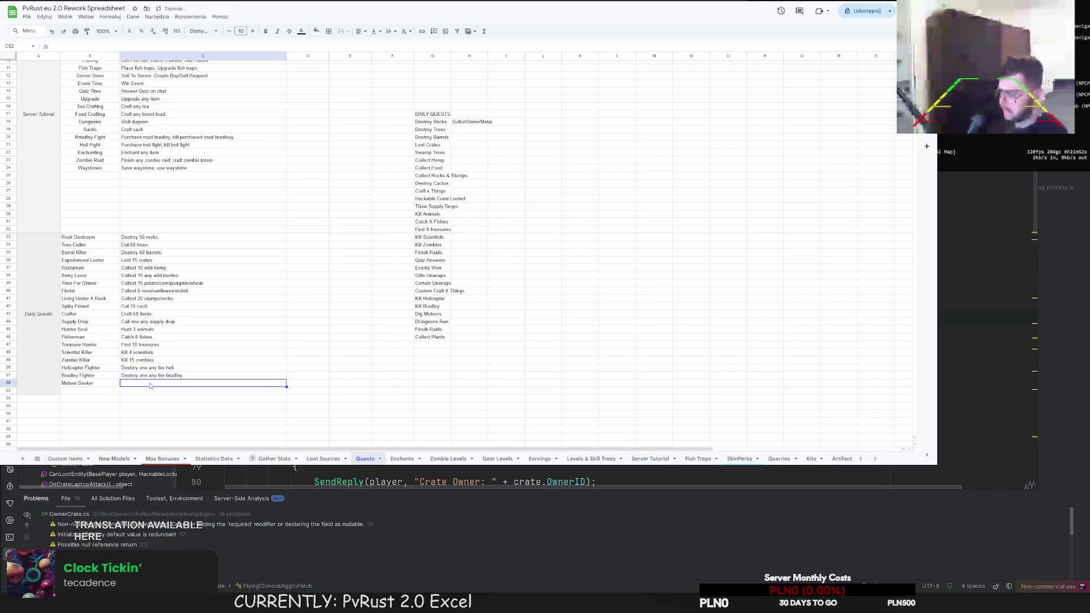
type("Find and destroy 3 me")
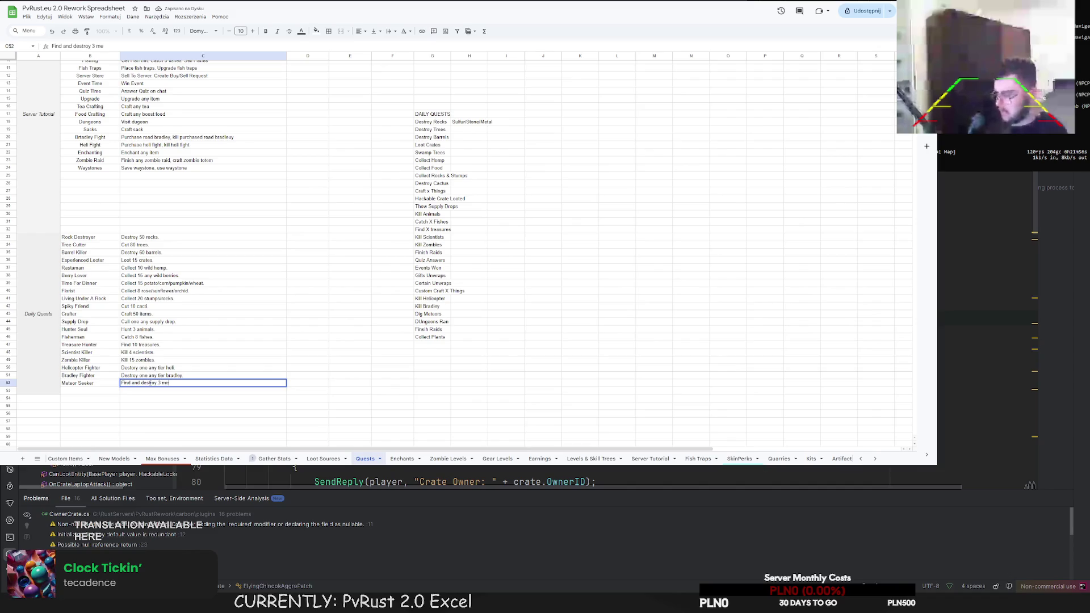
type("teors.")
Add Dungeon Keeper in row 53 with the description "Run any dungeon."
left_click(89, 393)
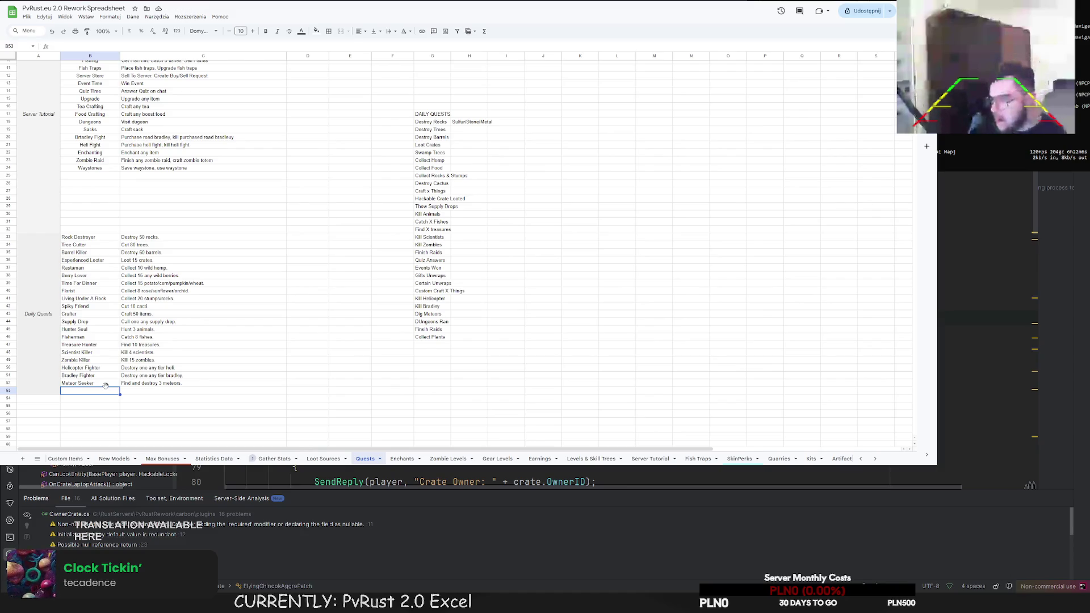
type("Dungeon Keeper")
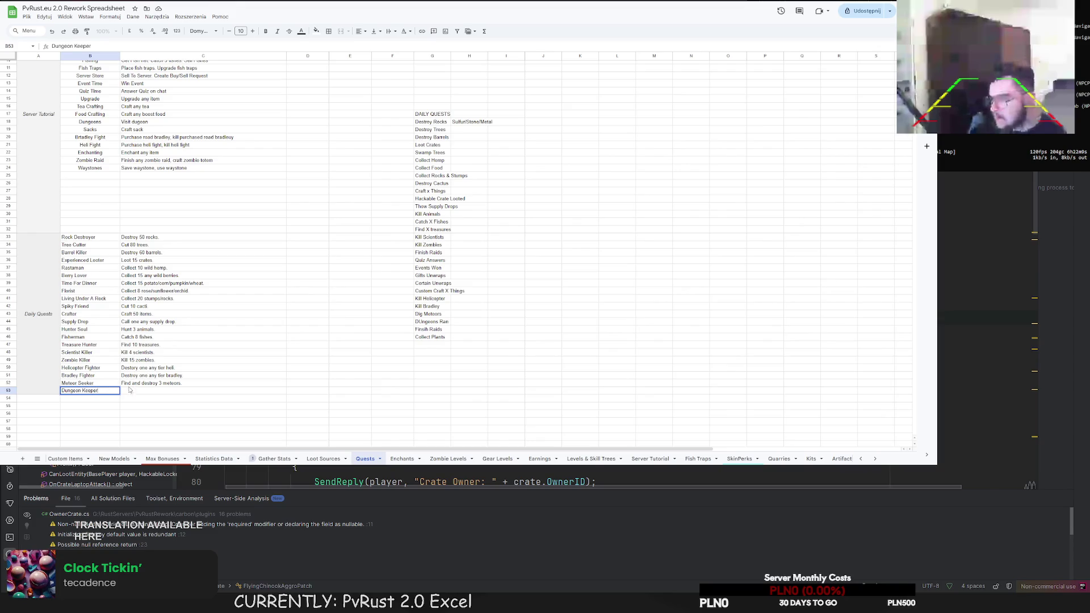
key("Tab")
type("Run any du")
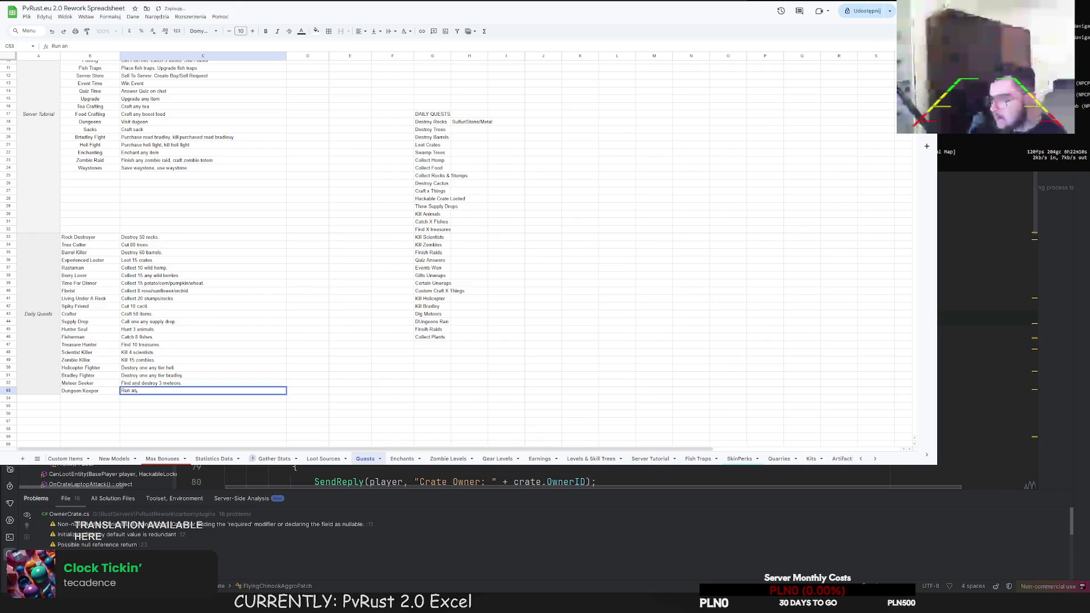
type("ngeon.")
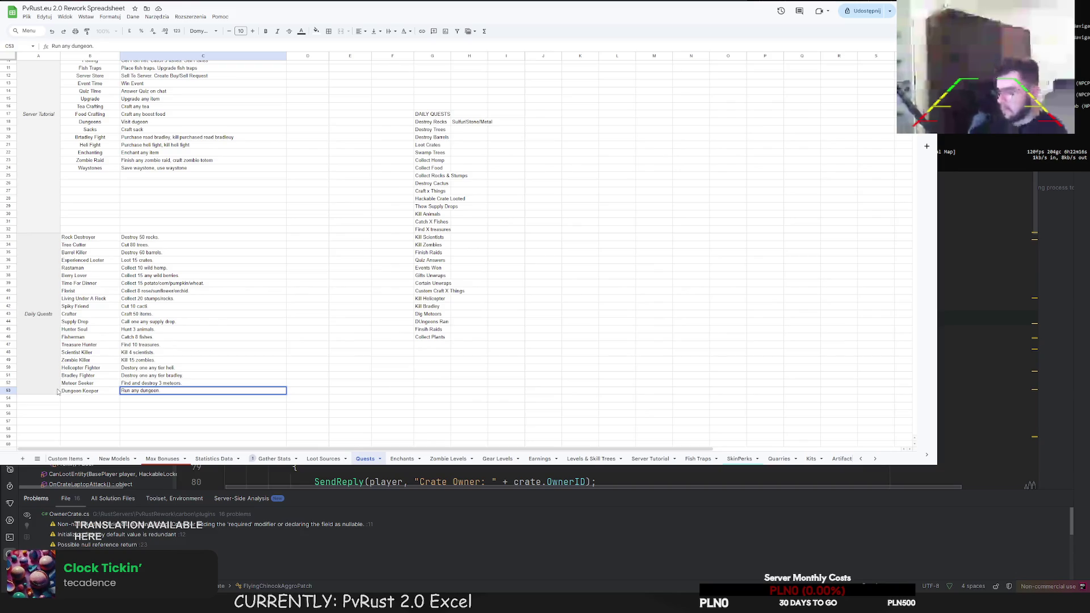
Enter Farmer and Clone Maker in B54:B55 and merge the Daily Quests label over A33:A55
left_click_drag(38, 398, 38, 386)
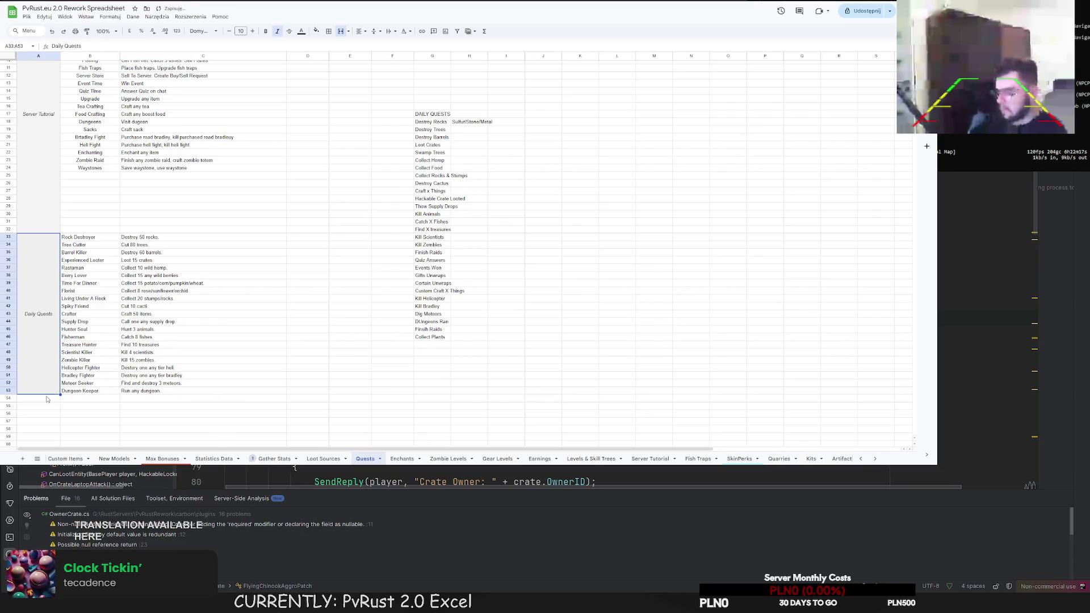
left_click(341, 31)
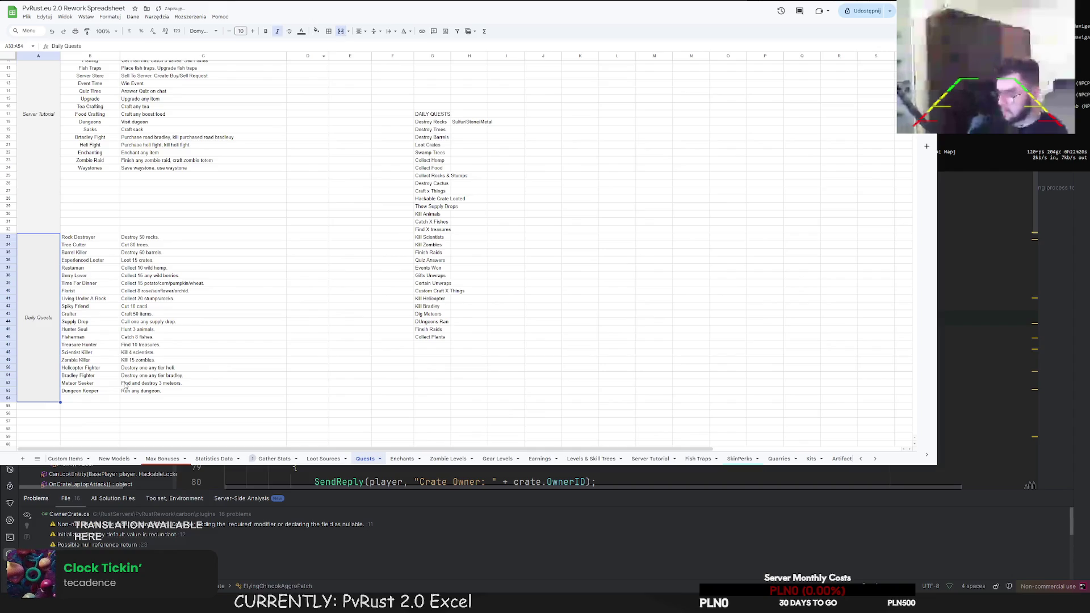
left_click(95, 399)
type("Farmer")
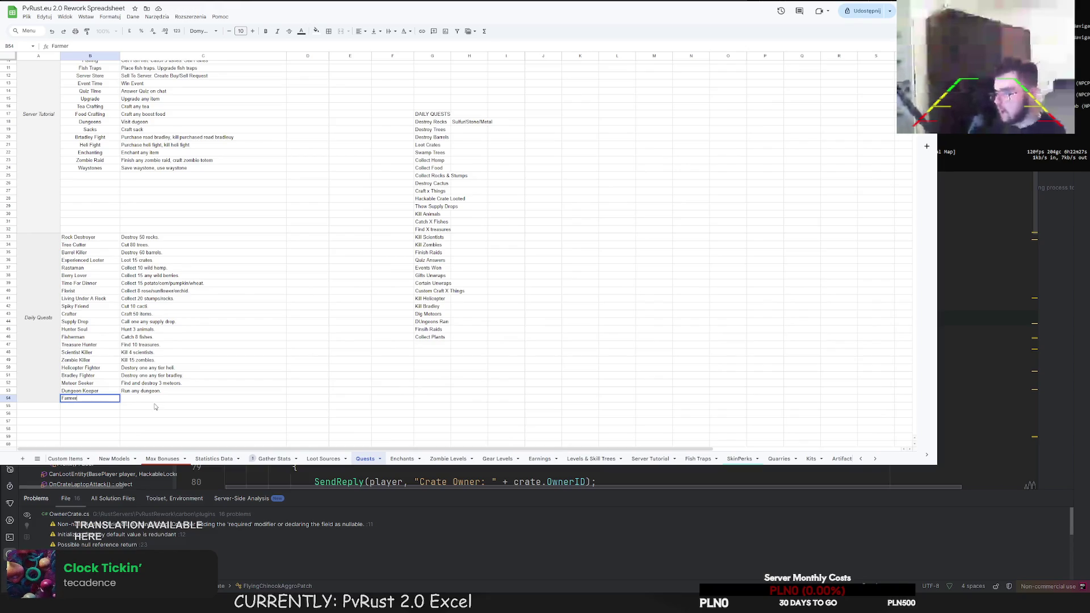
left_click(153, 400)
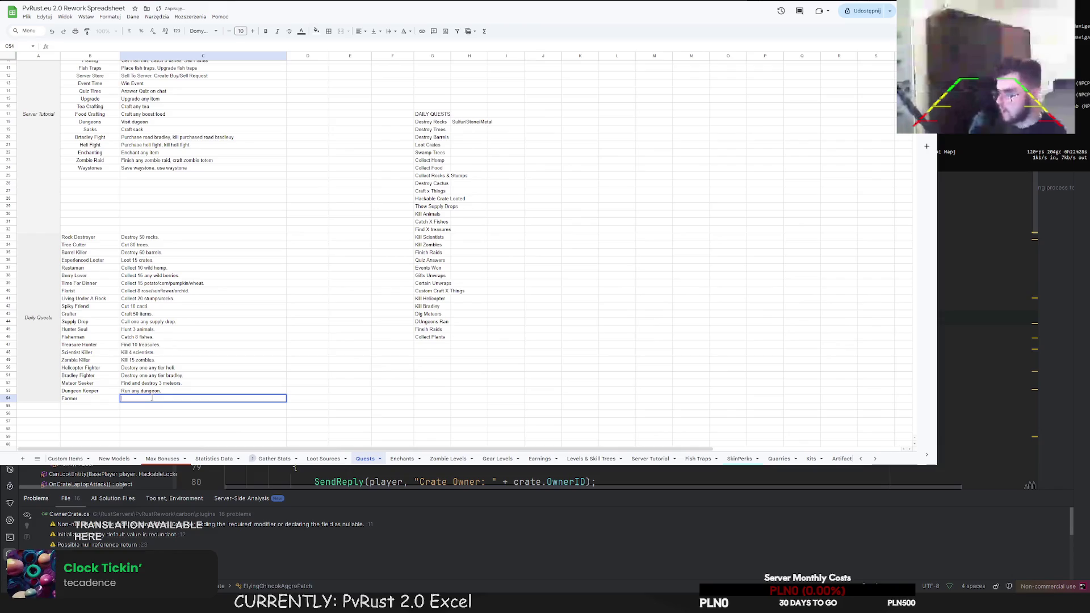
left_click_drag(38, 405, 38, 238)
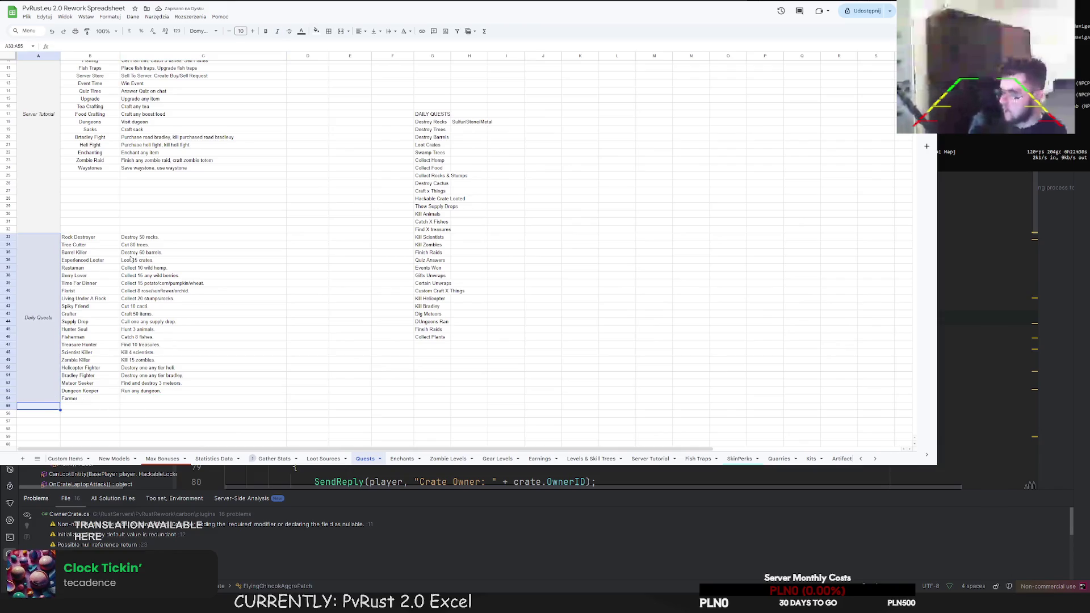
left_click(341, 31)
left_click(80, 407)
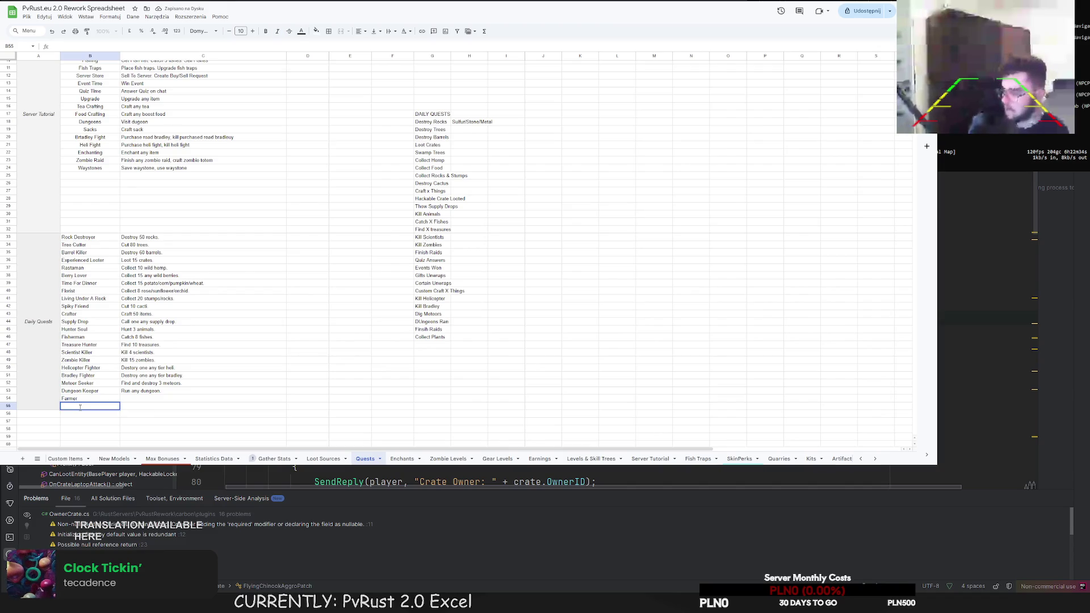
type("CloneMaker")
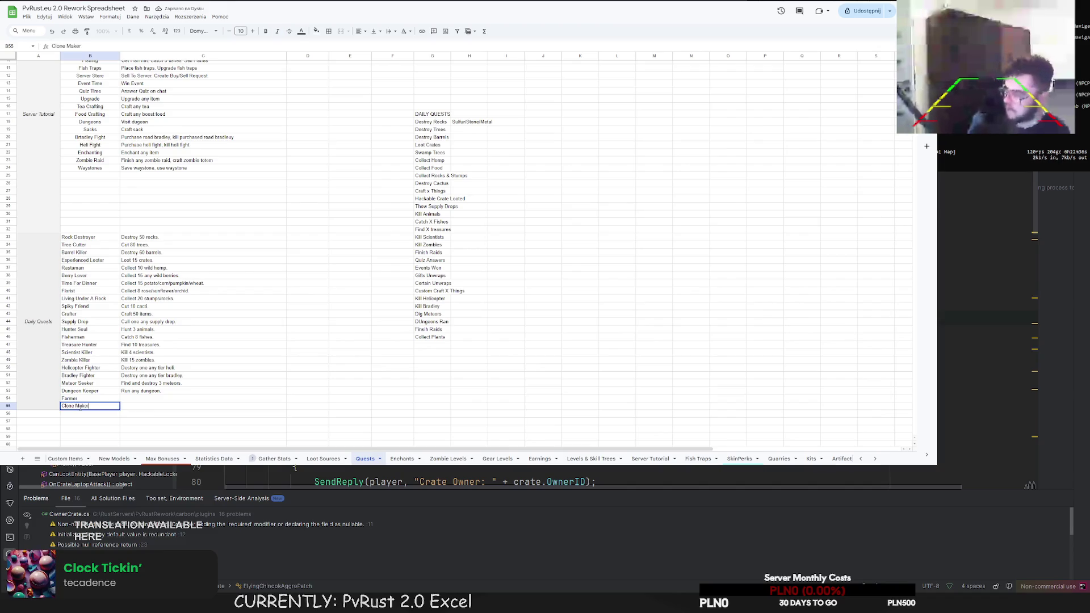
left_click(133, 400)
Give Farmer "Collect 9 plants from farm." and Clone Maker "Clone 9 plants from farm." as descriptions
double_click(133, 400)
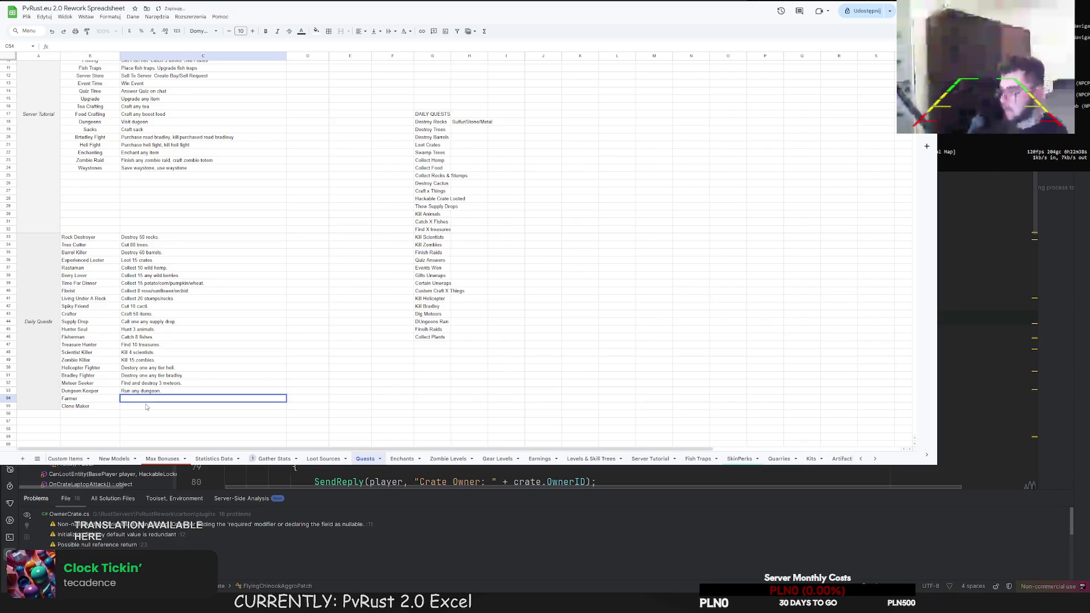
type("Collect ")
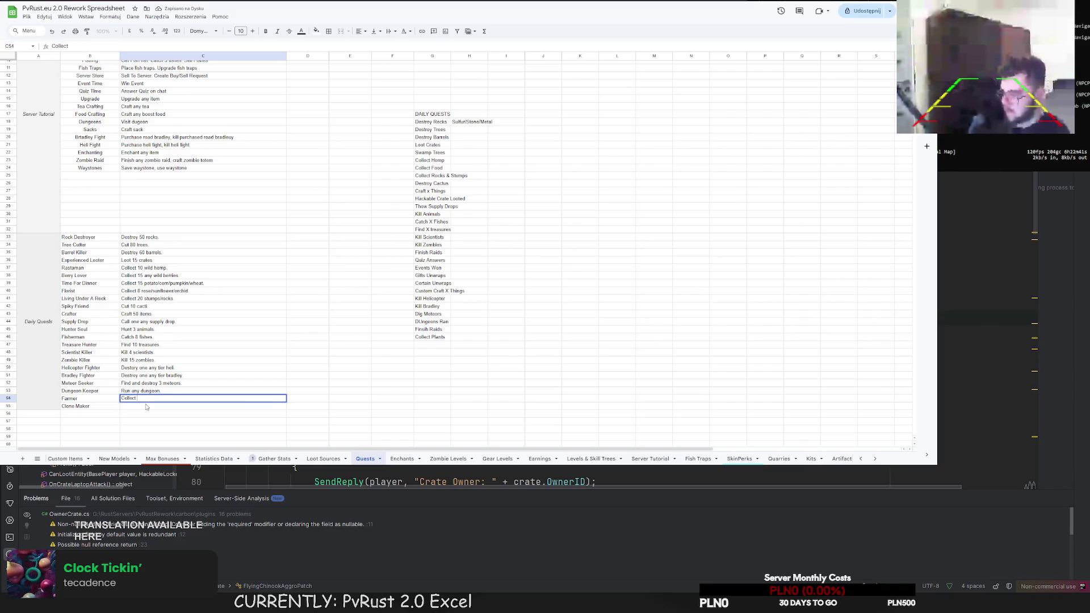
type("9 plan")
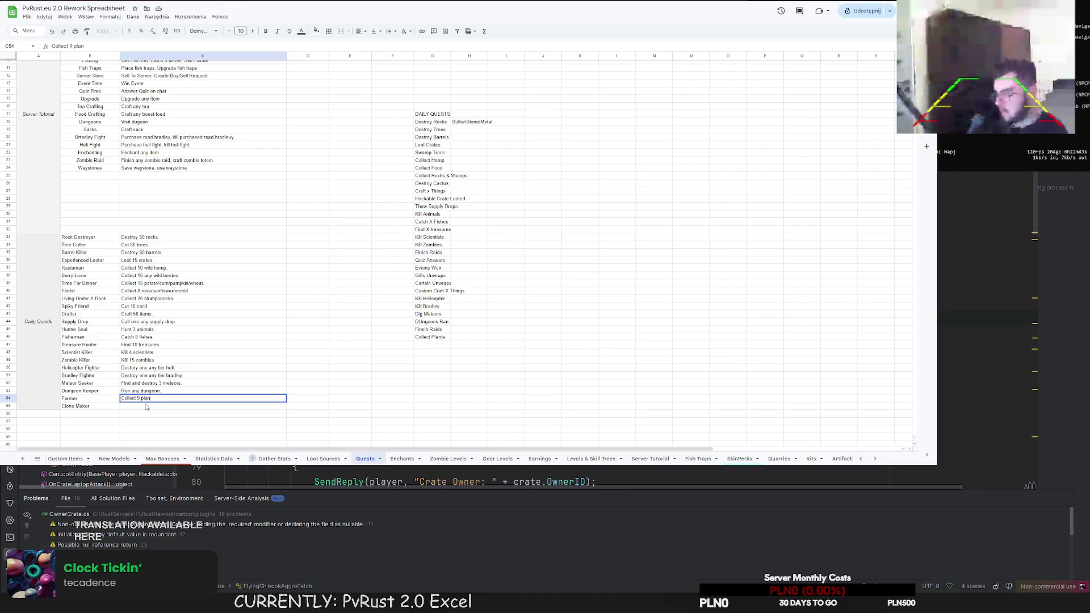
type("ts from farm.")
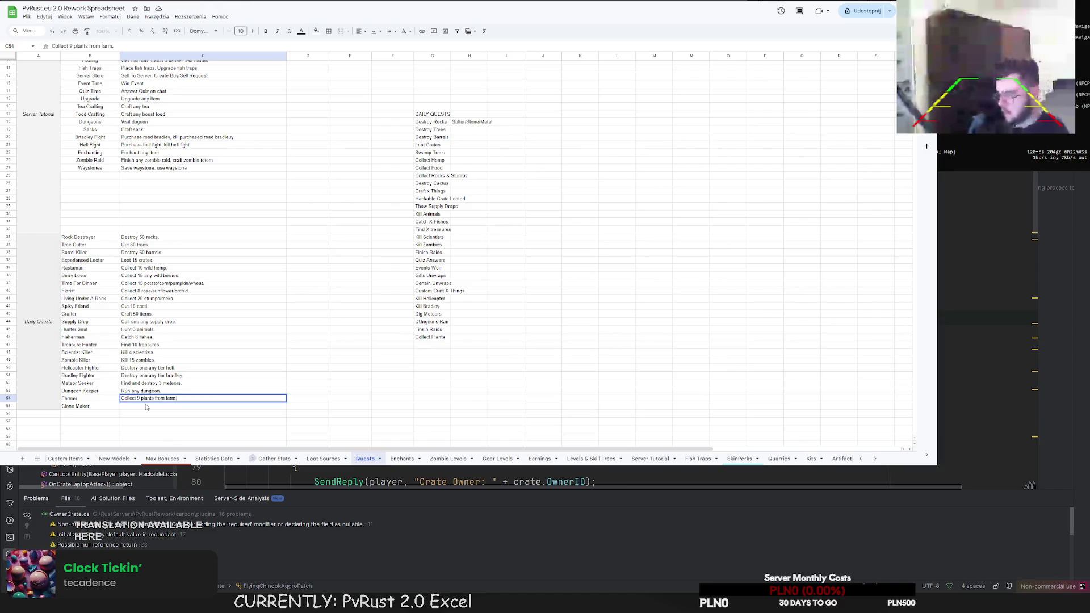
key("Return")
type("Clone 8")
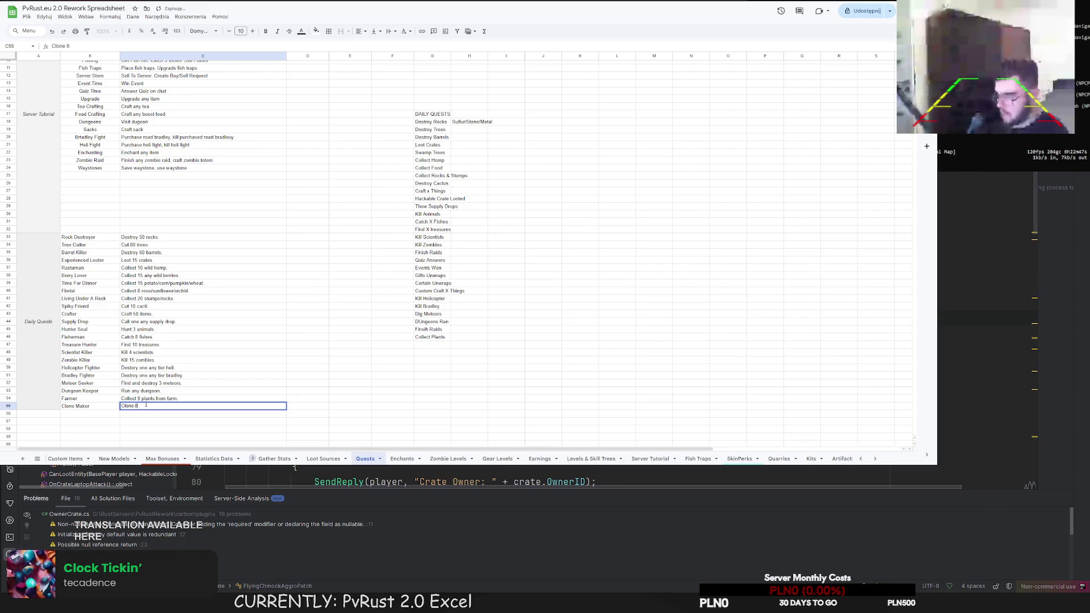
key("BackSpace")
type("9 plants from f")
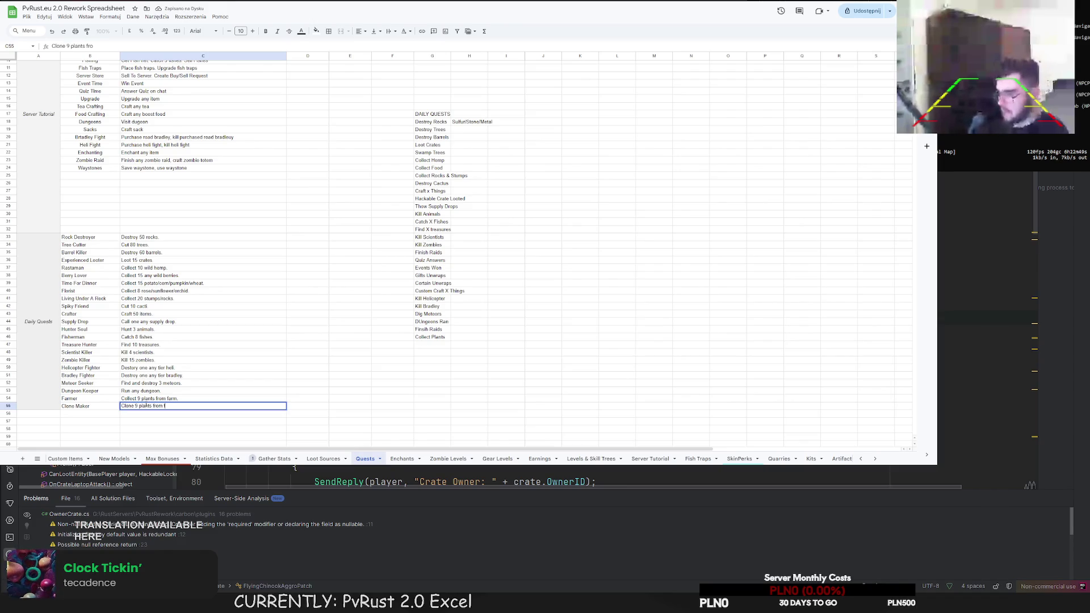
type("arm.")
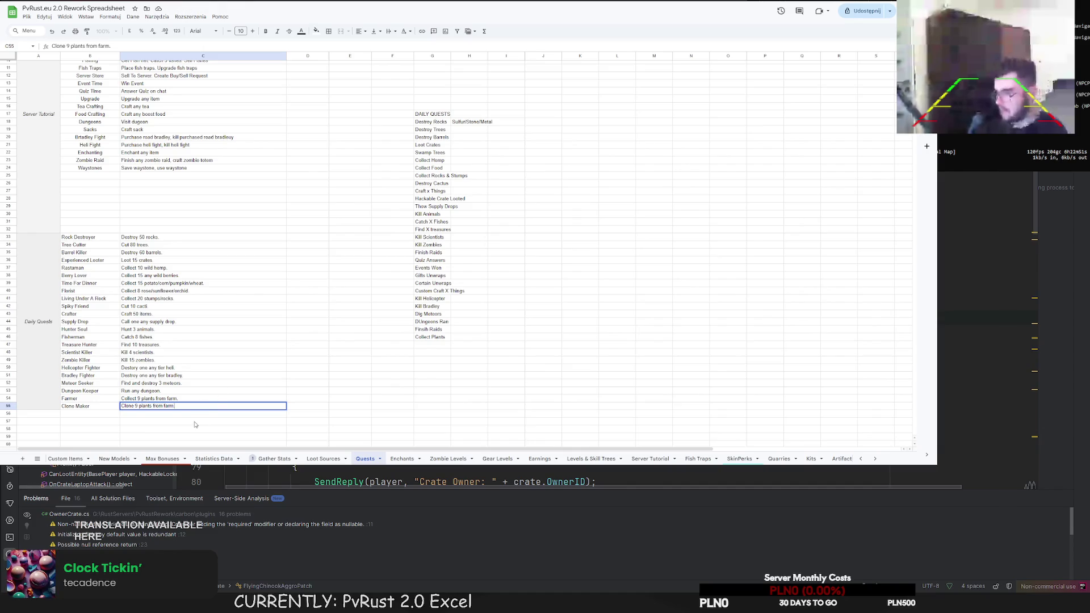
left_click(195, 423)
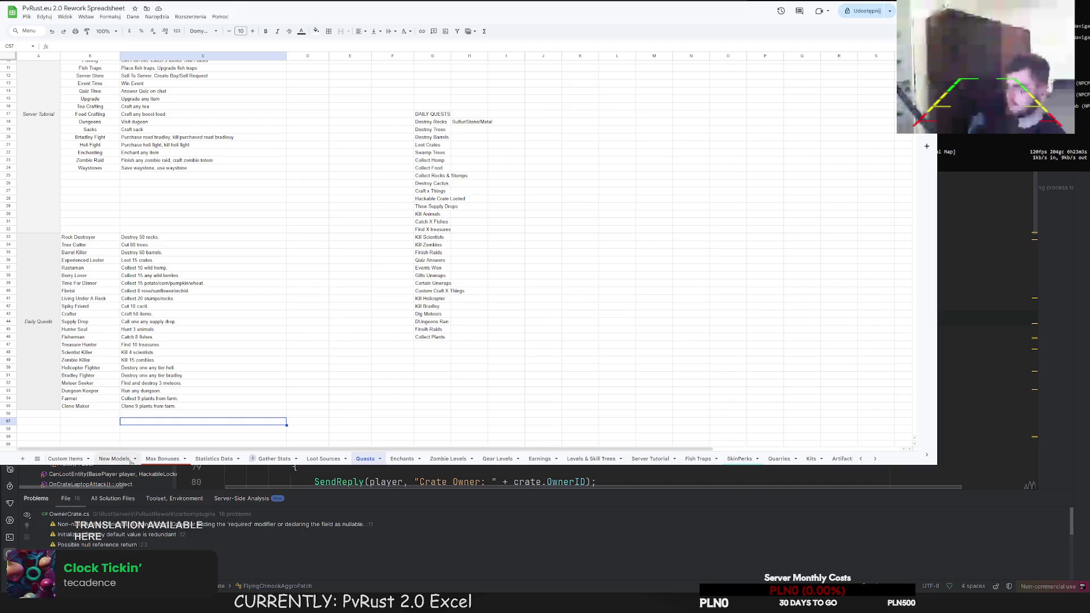
left_click(514, 611)
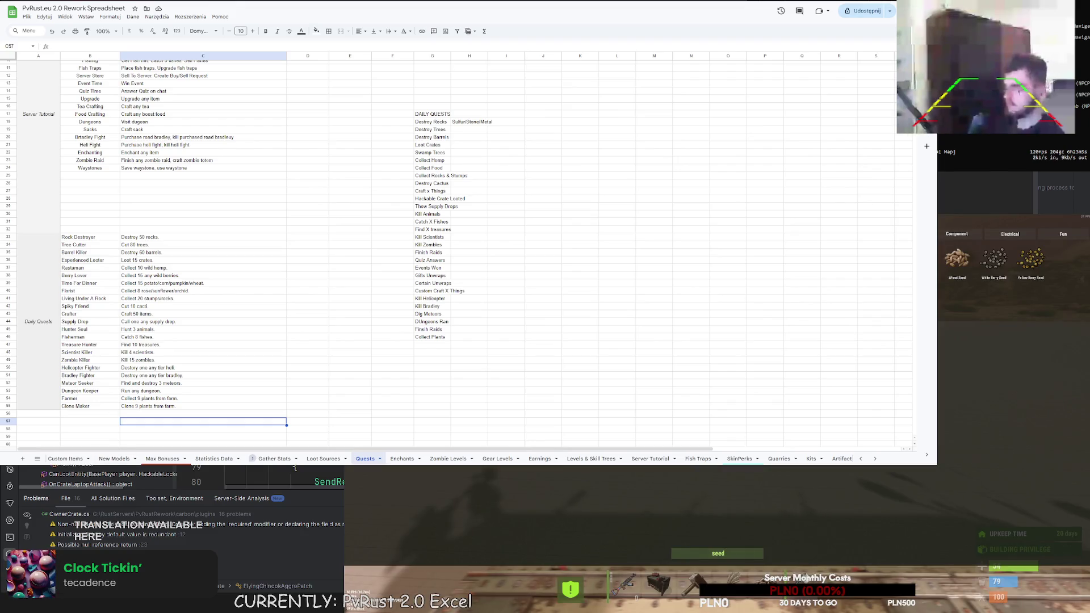
Open Rust's crafting menu with Q, clear the Seed search, and browse to the Electrical and Fun categories
key("q")
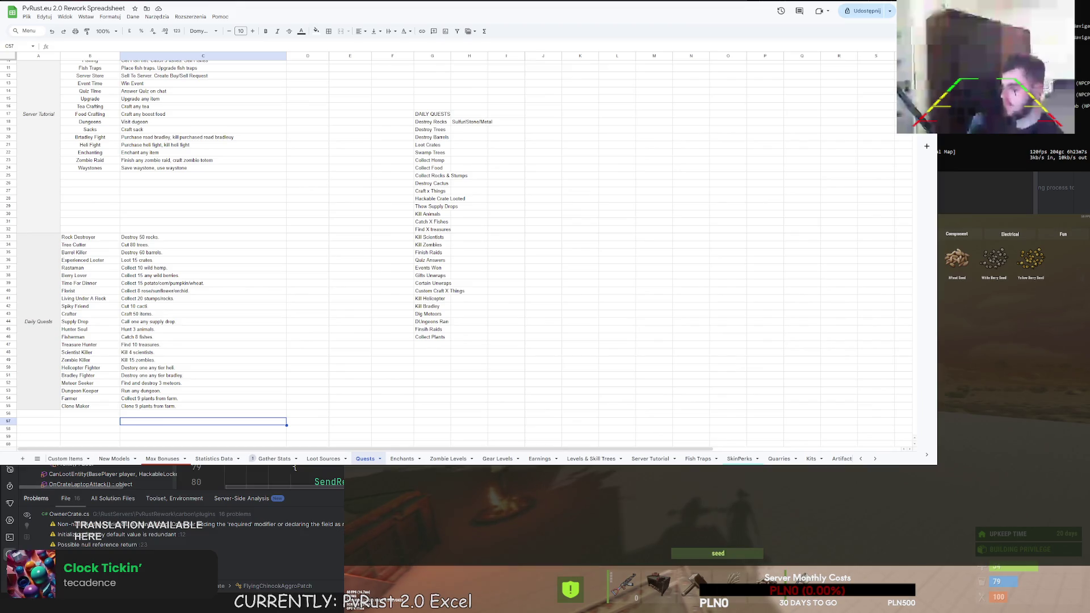
key("BackSpace")
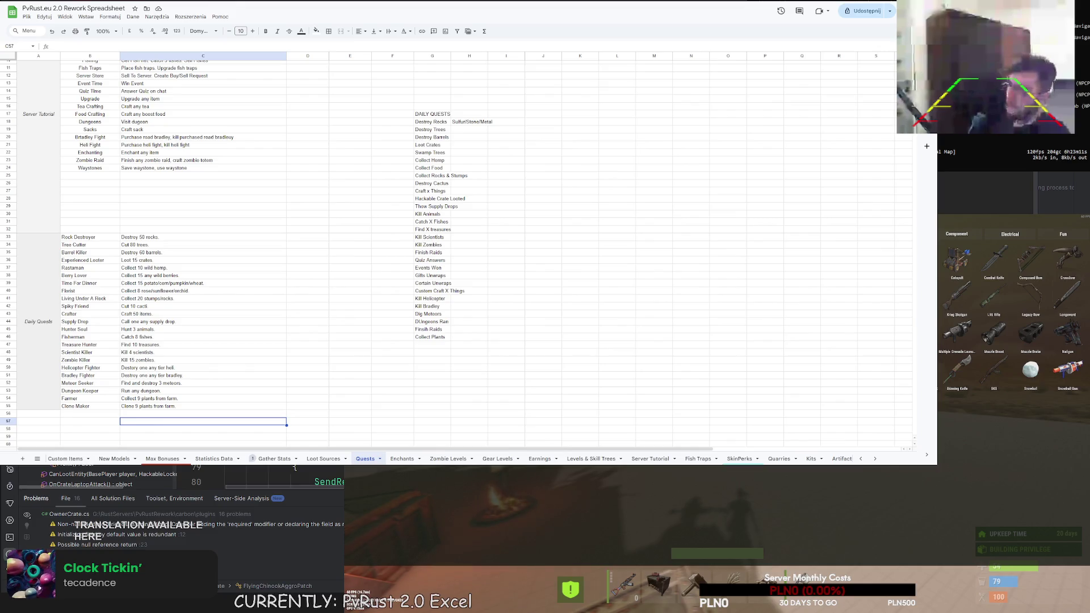
scroll(1012, 312, "down", 5)
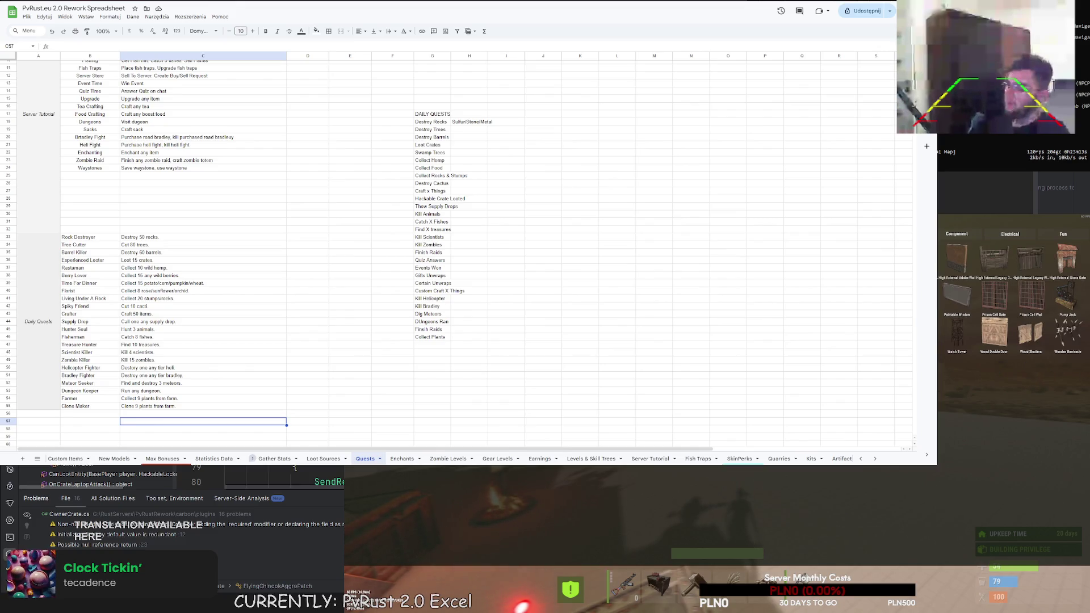
scroll(1012, 312, "down", 5)
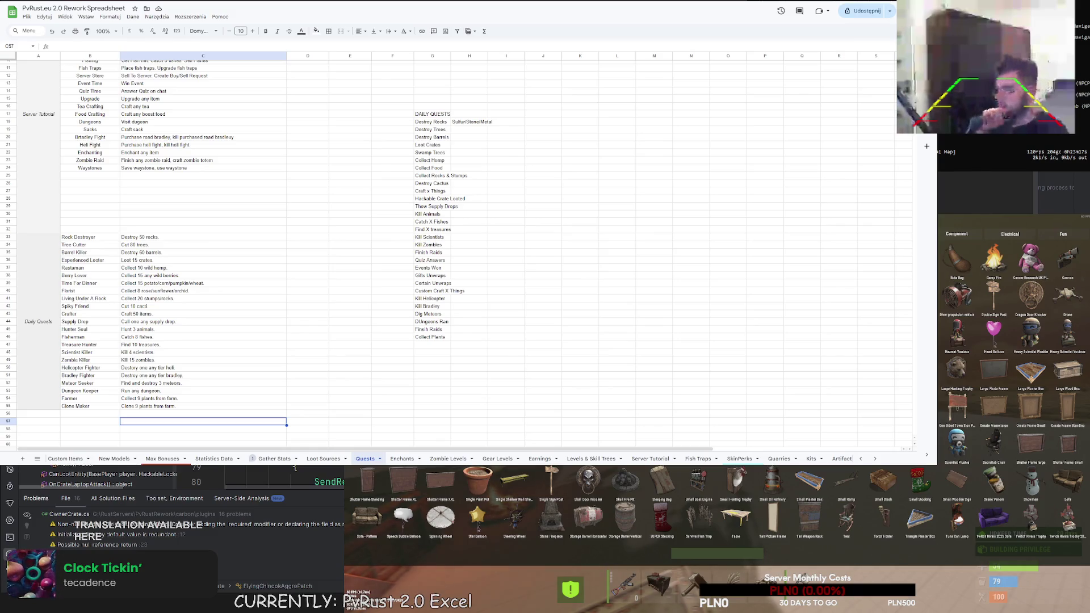
scroll(1012, 312, "down", 5)
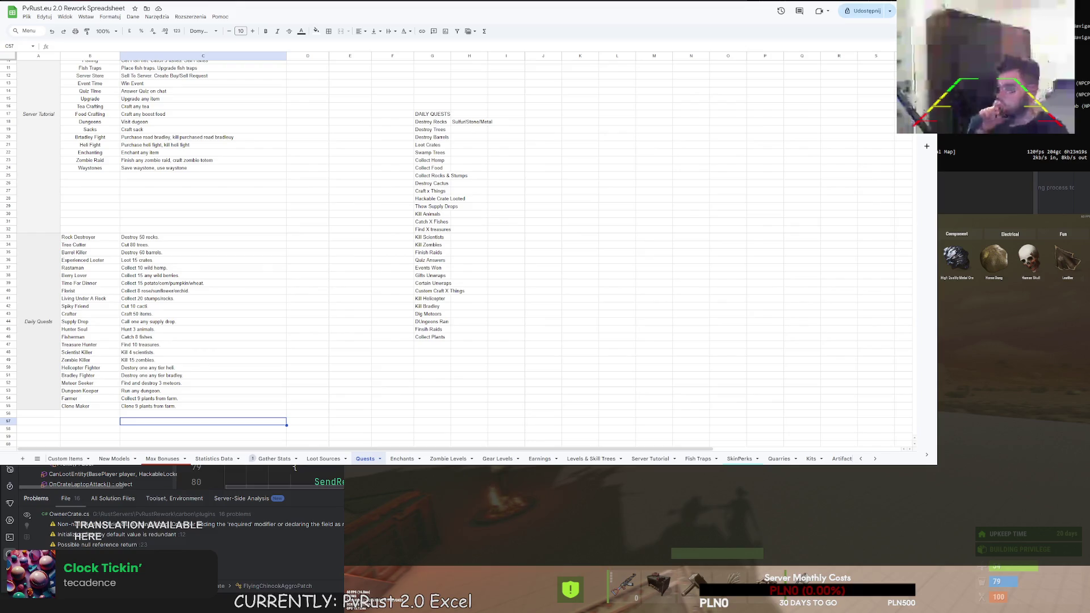
scroll(1012, 312, "down", 5)
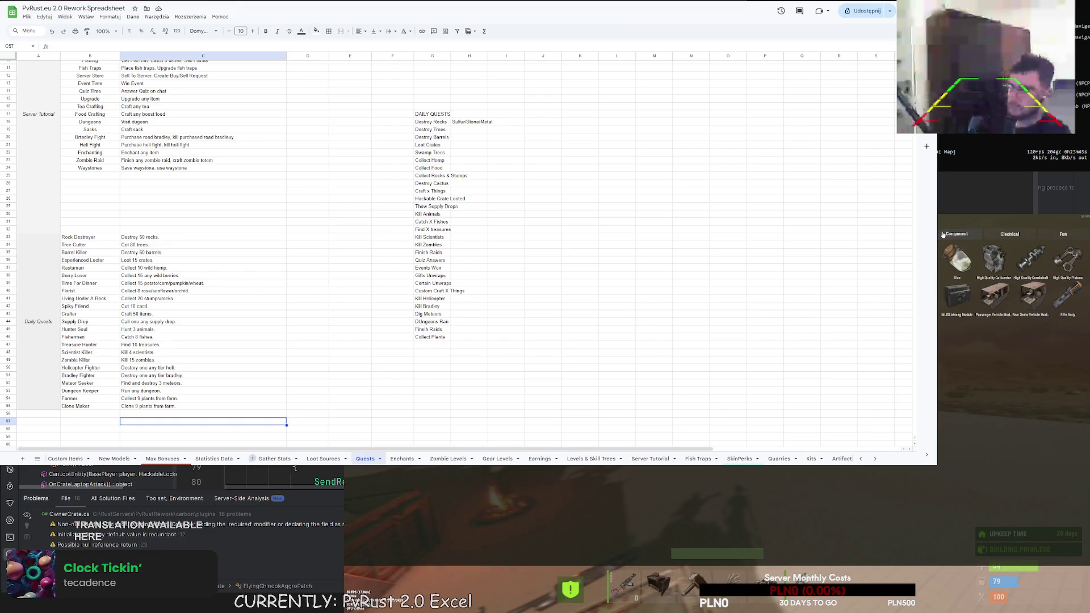
left_click(989, 235)
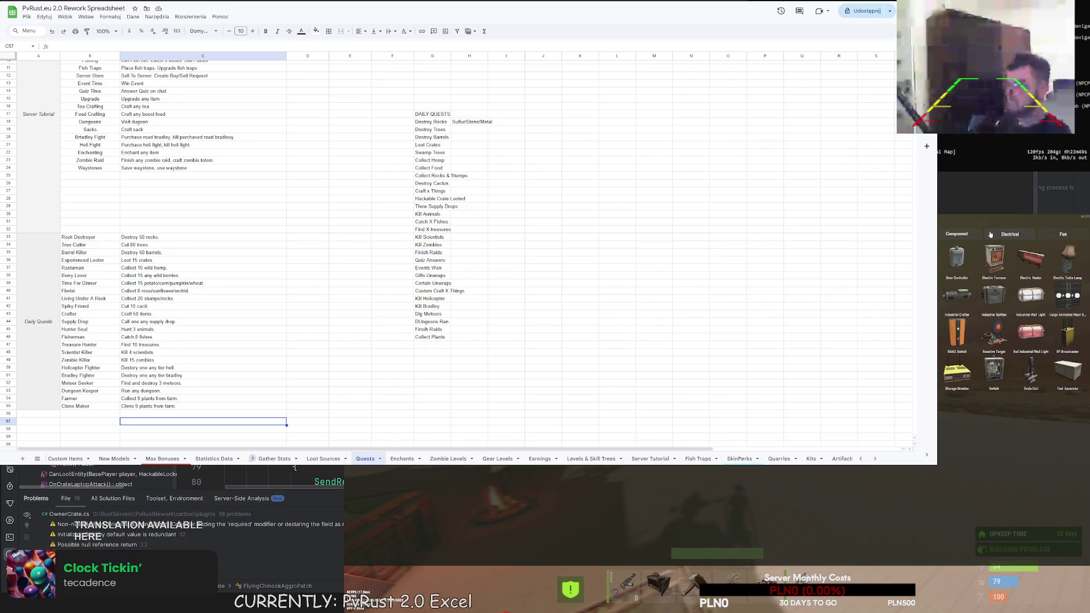
left_click(1057, 235)
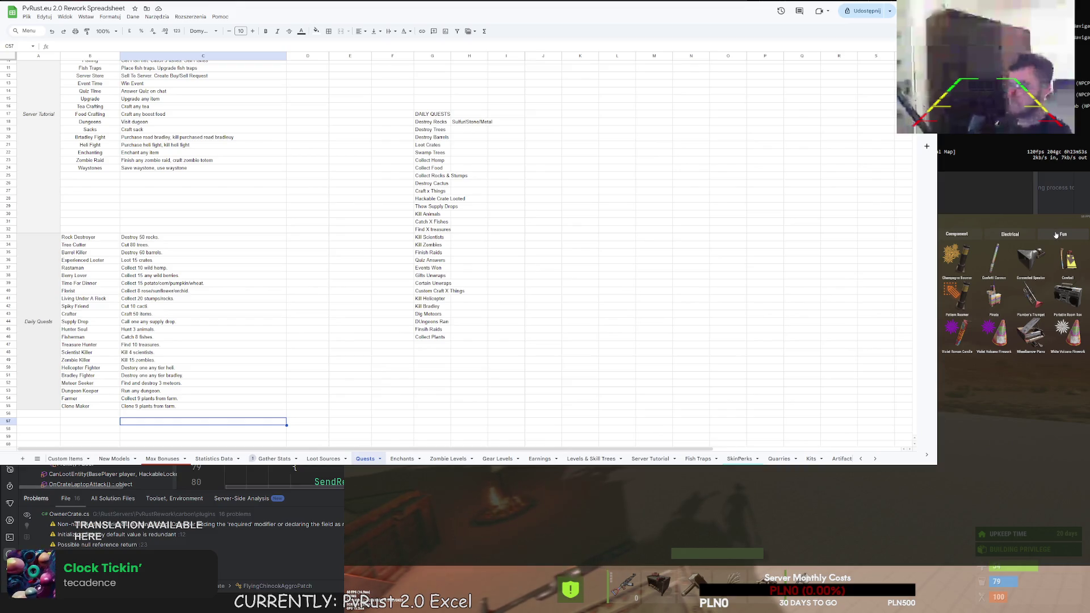
mouse_move(1029, 255)
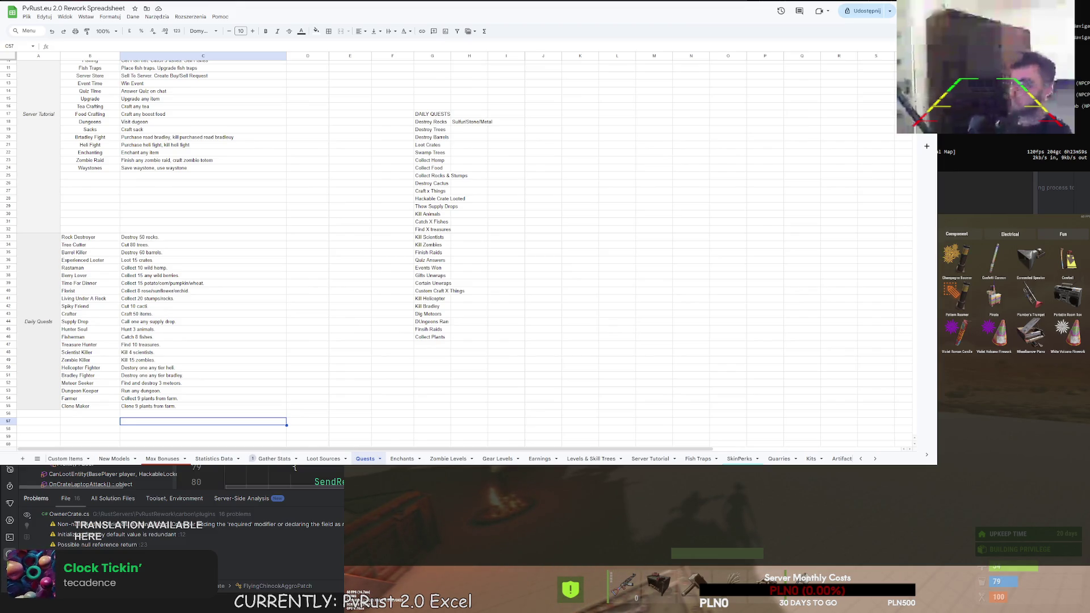
key("alt+Tab")
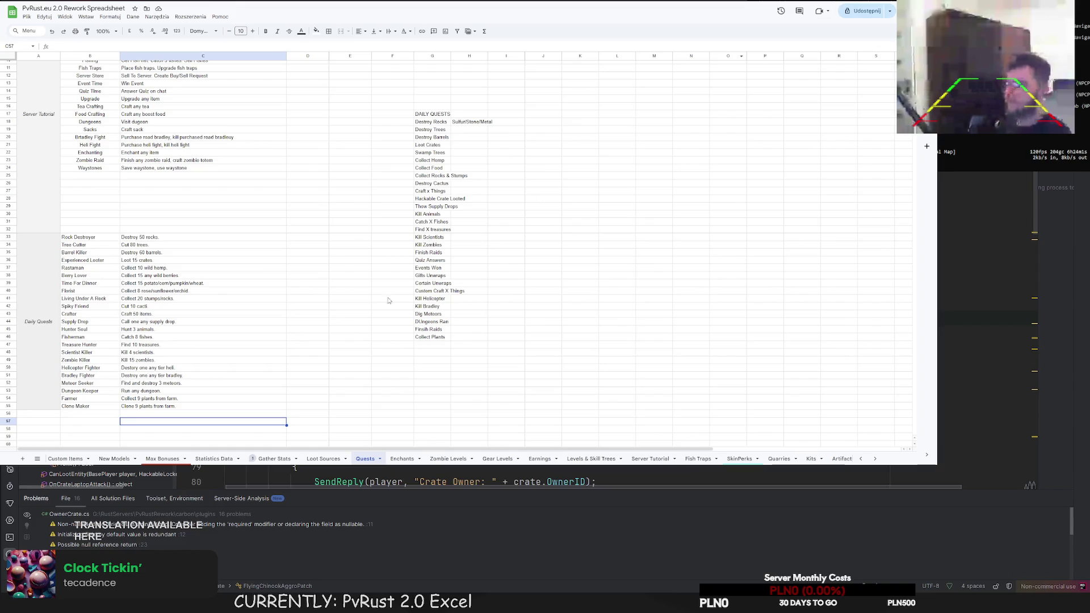
key("alt+Tab")
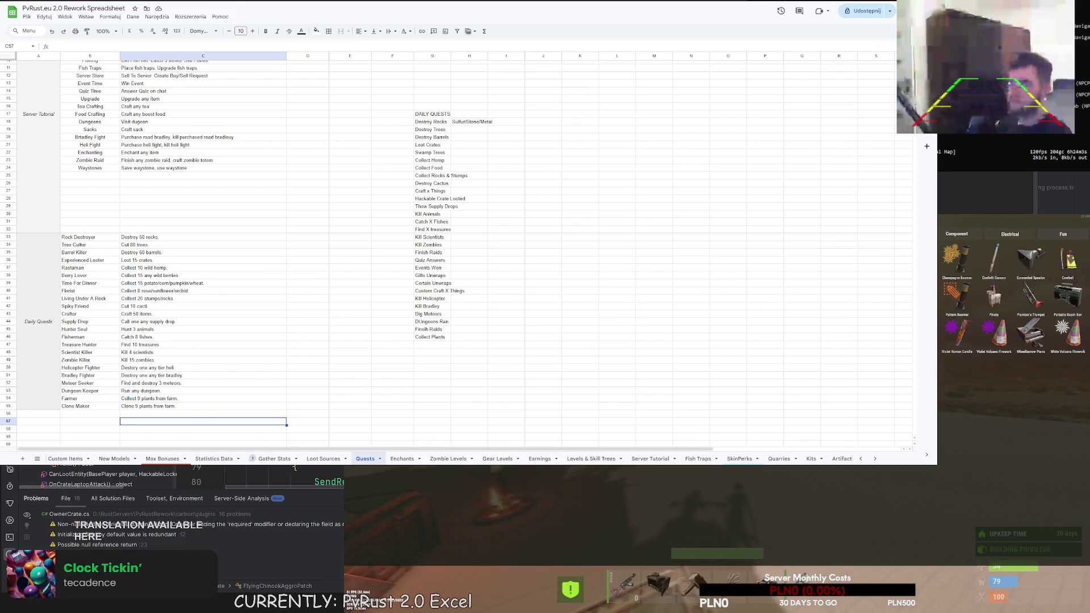
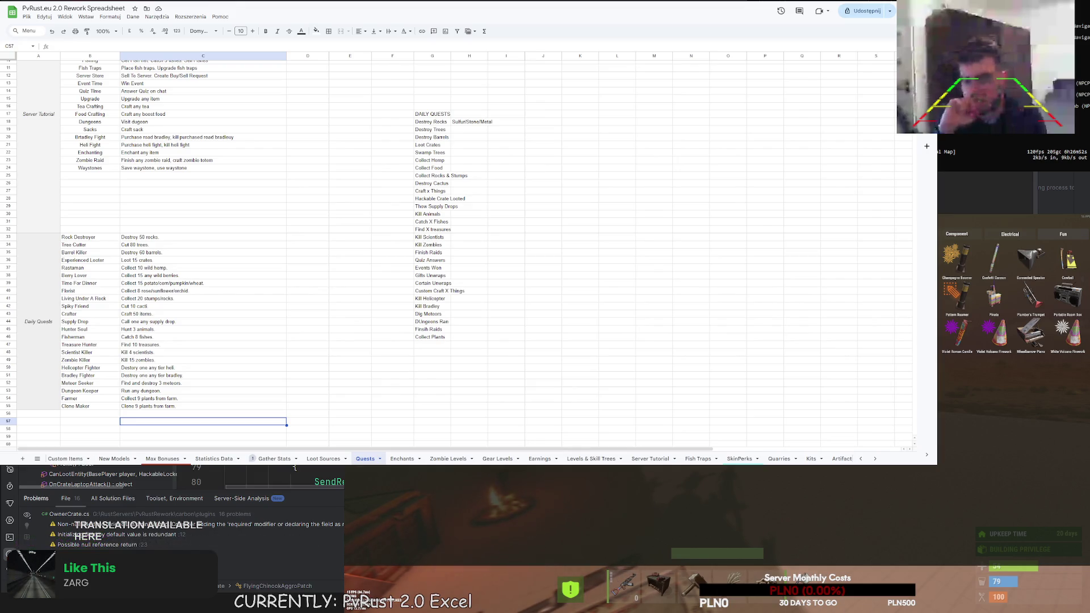
Merge column A from the Daily Quests label down to row 58
scroll(41, 329, "down", 3)
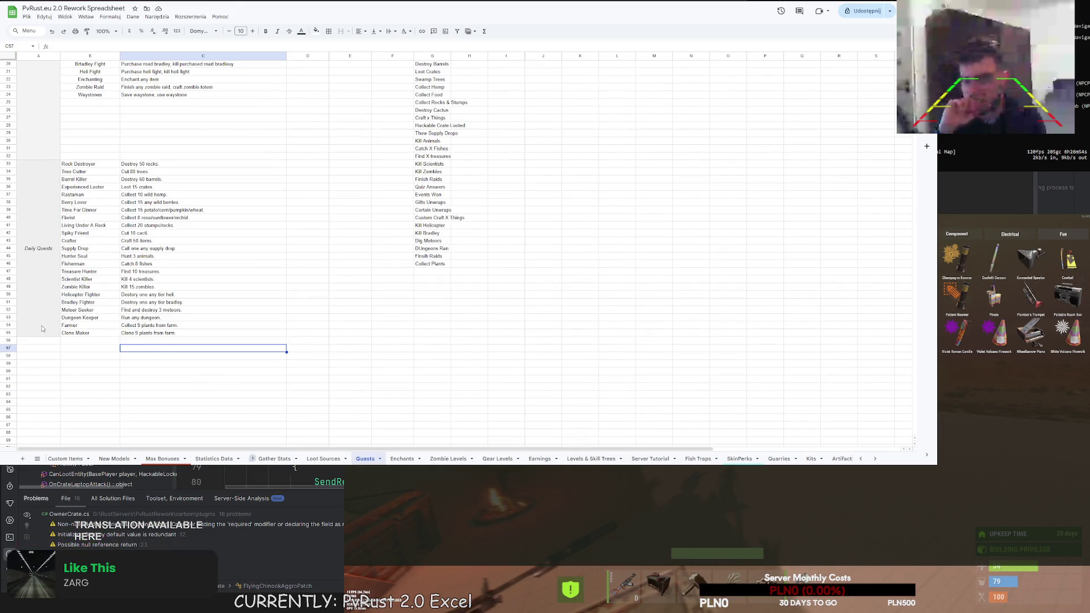
left_click(71, 341)
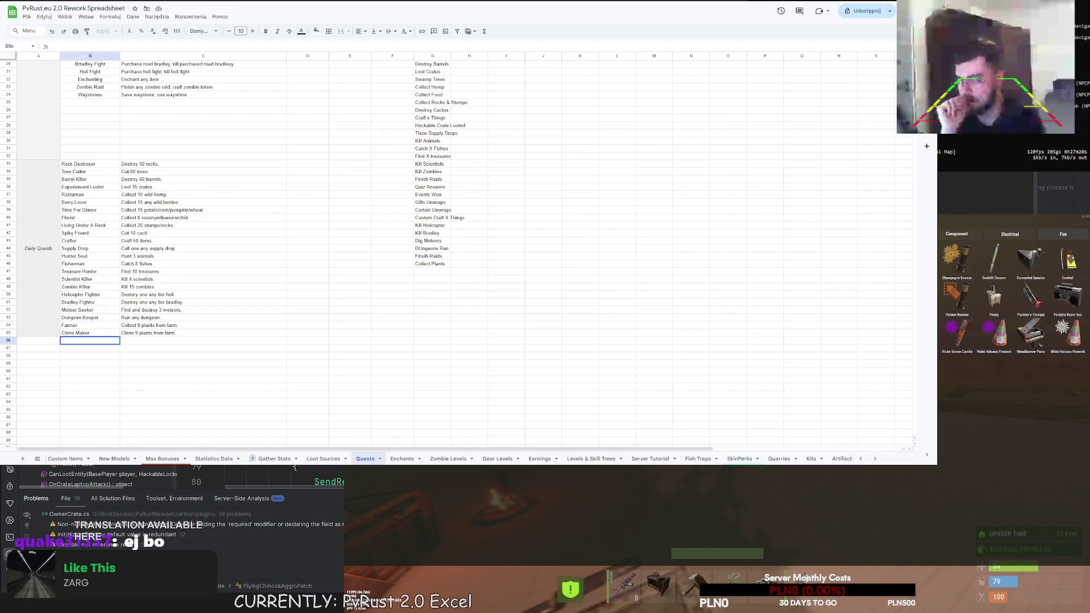
key("Right")
left_click_drag(58, 356, 44, 318)
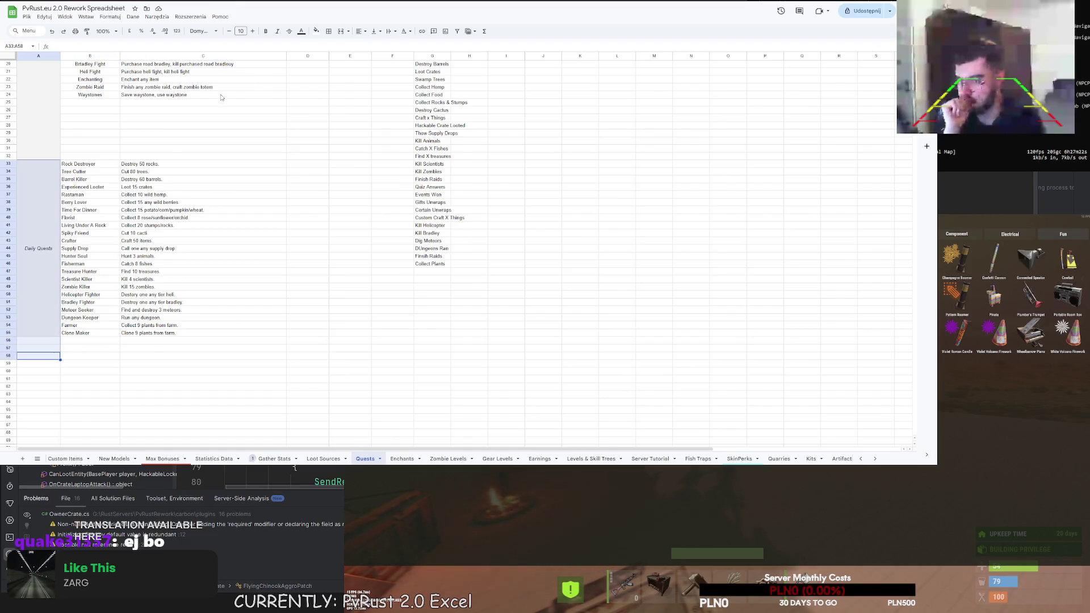
left_click(339, 33)
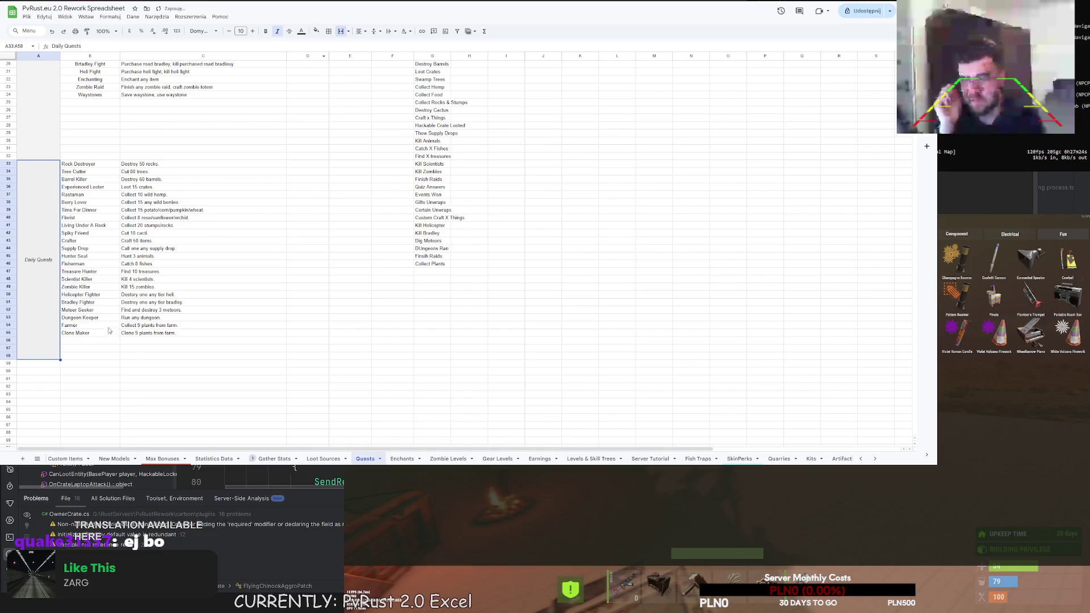
Add Wood Delivery (Deliver 10k wood.) and Stone Delivery (Deliver 5k stones.) in rows 56–57
left_click(91, 340)
type("Wood Delivery")
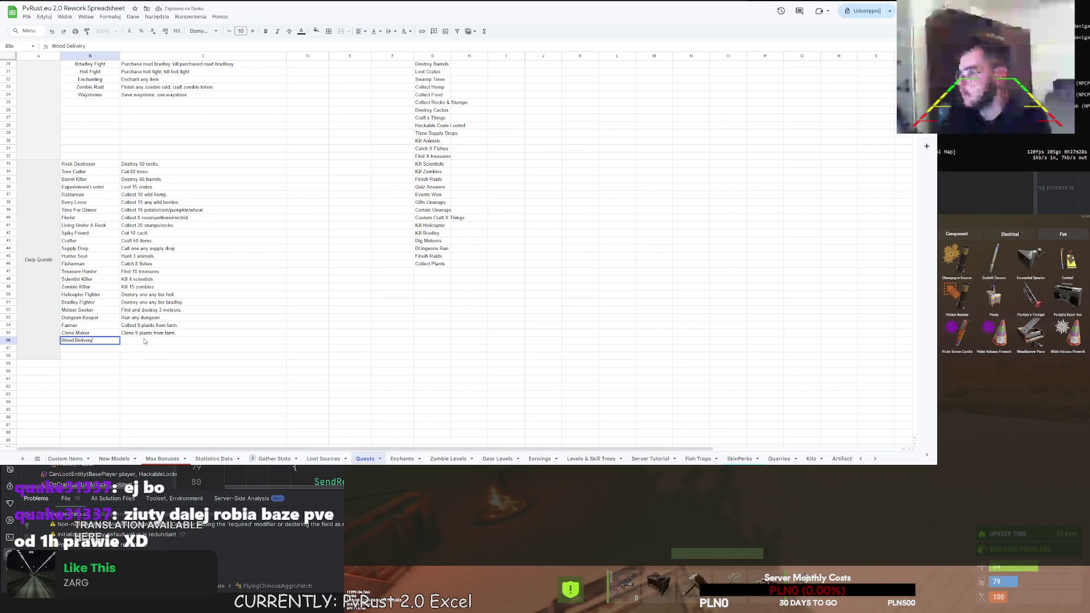
key("Tab")
type("Deliver 1")
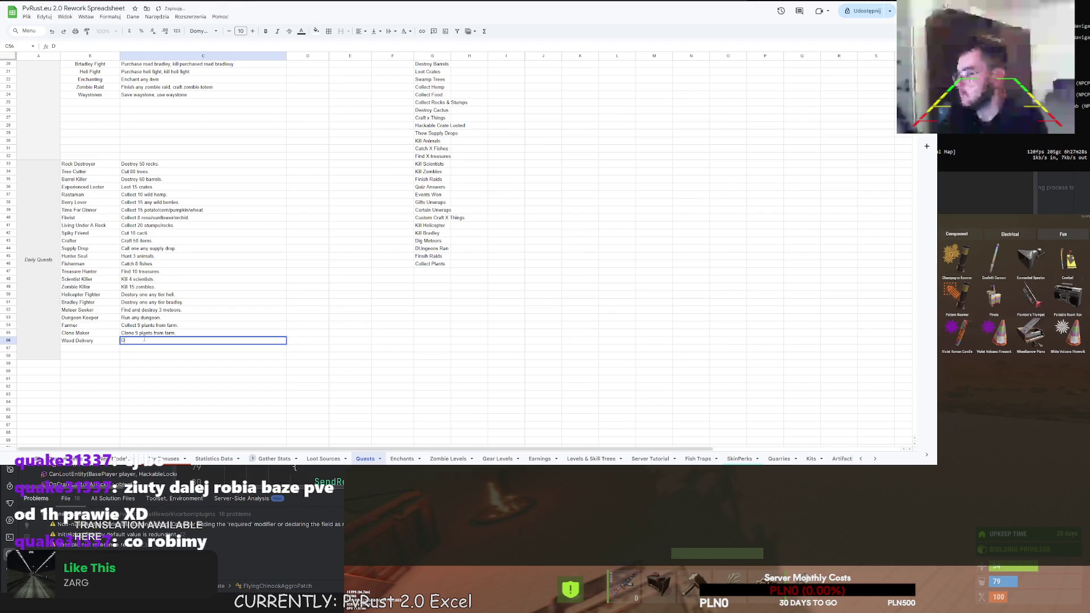
type("0k wood.")
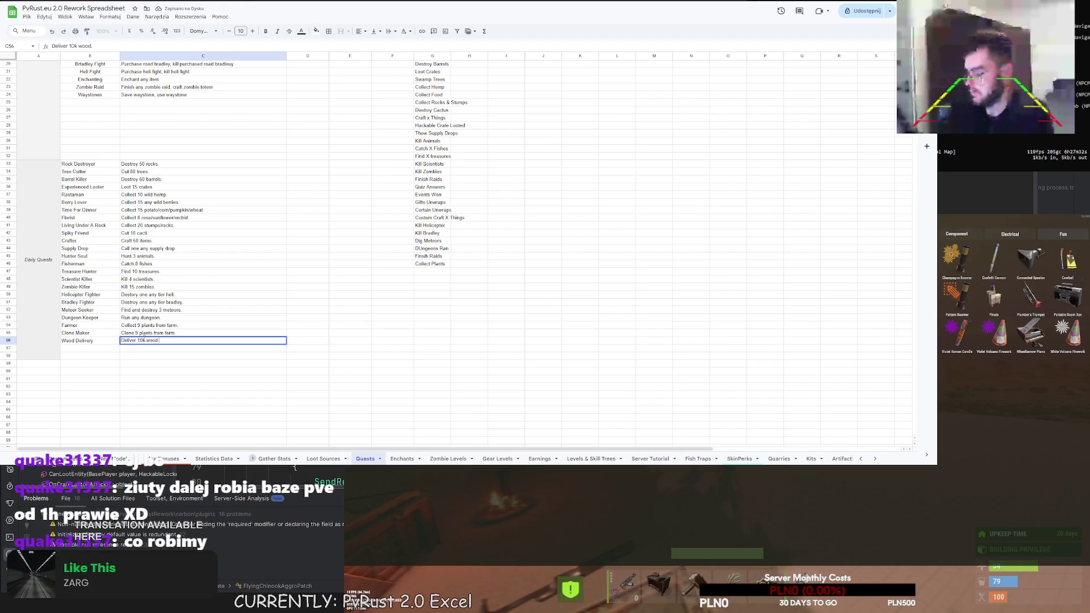
key("Return")
type("Stone Delive")
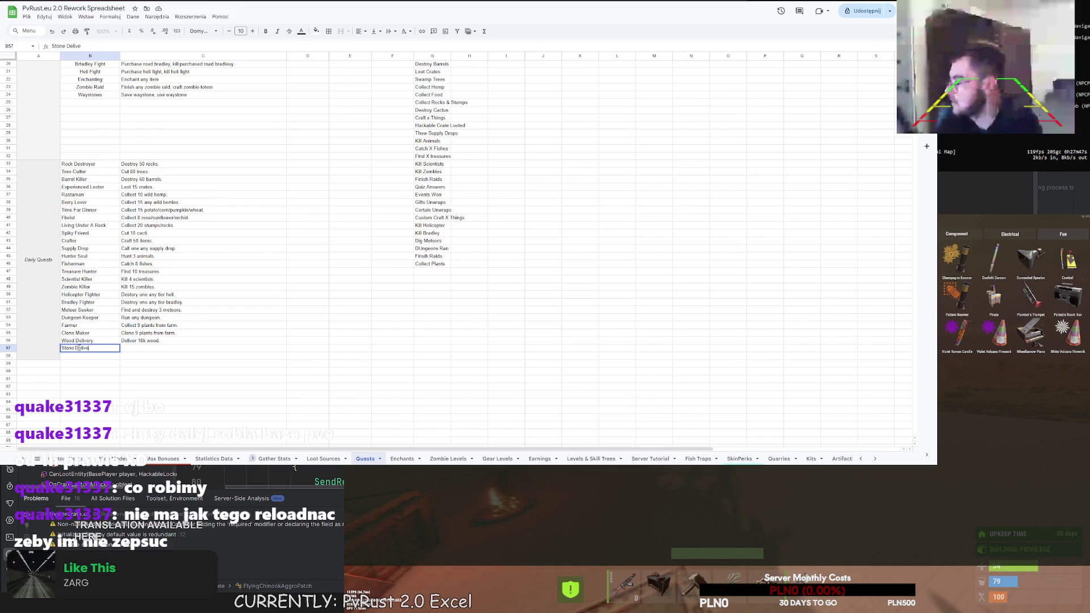
type("ry")
key("Tab")
type("Deliv")
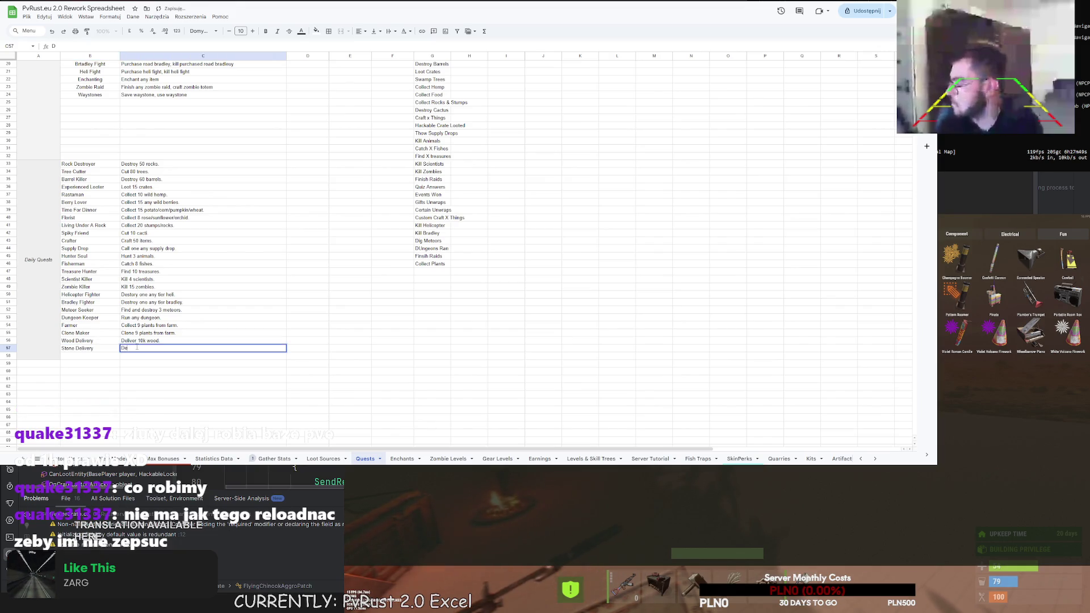
type("er 5k St")
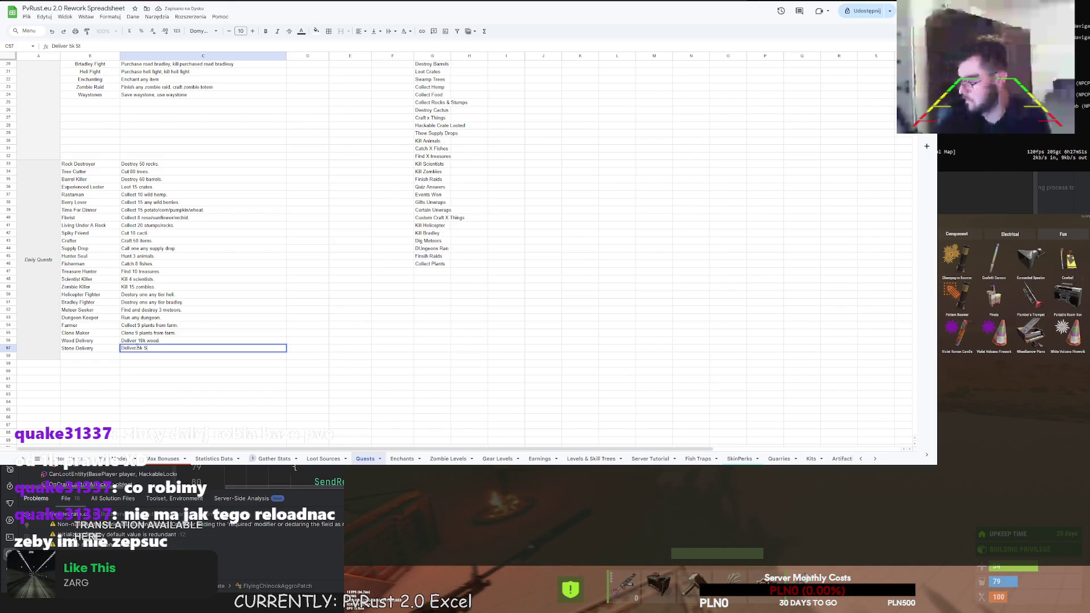
type("es.")
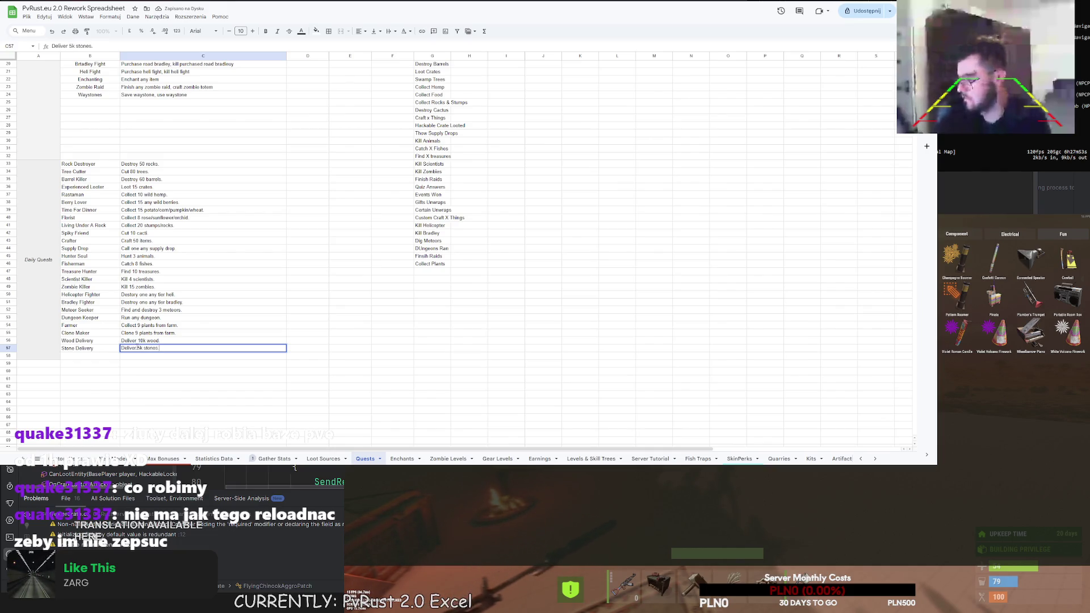
key("Return")
Add Scrap Delivery with the description 'Deliver 500 scrap.' in row 58
left_click(99, 356)
type("Scrap Delive")
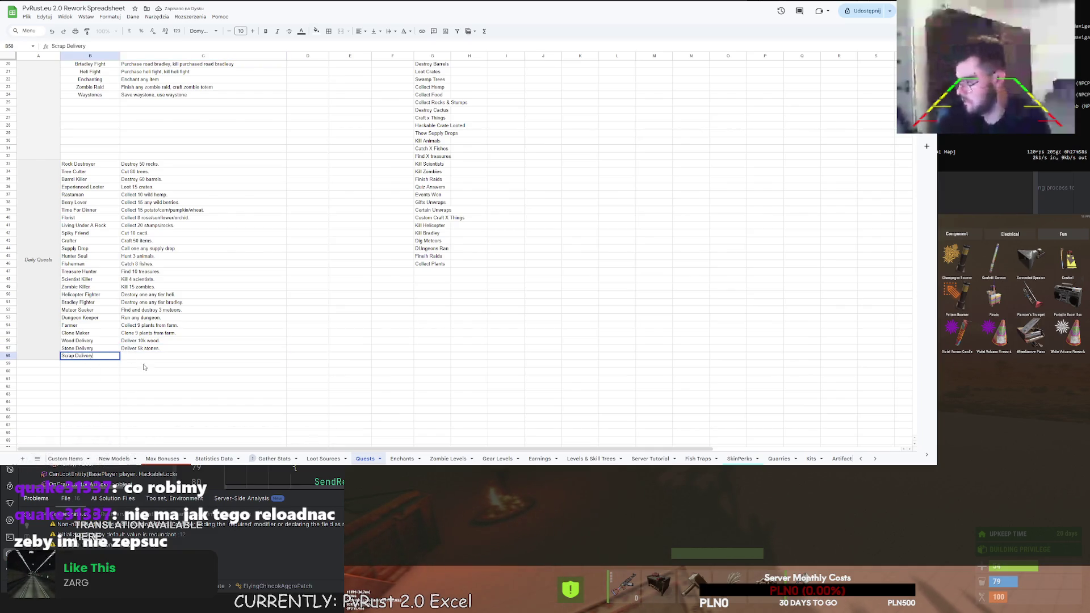
type("ry")
key("Tab")
type("D")
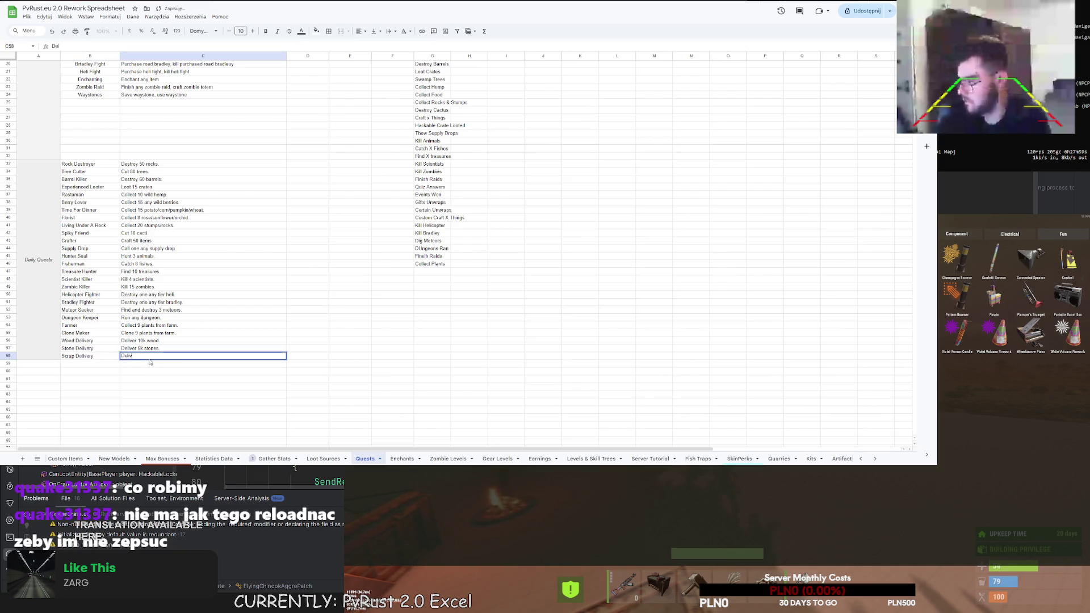
type(" 1k")
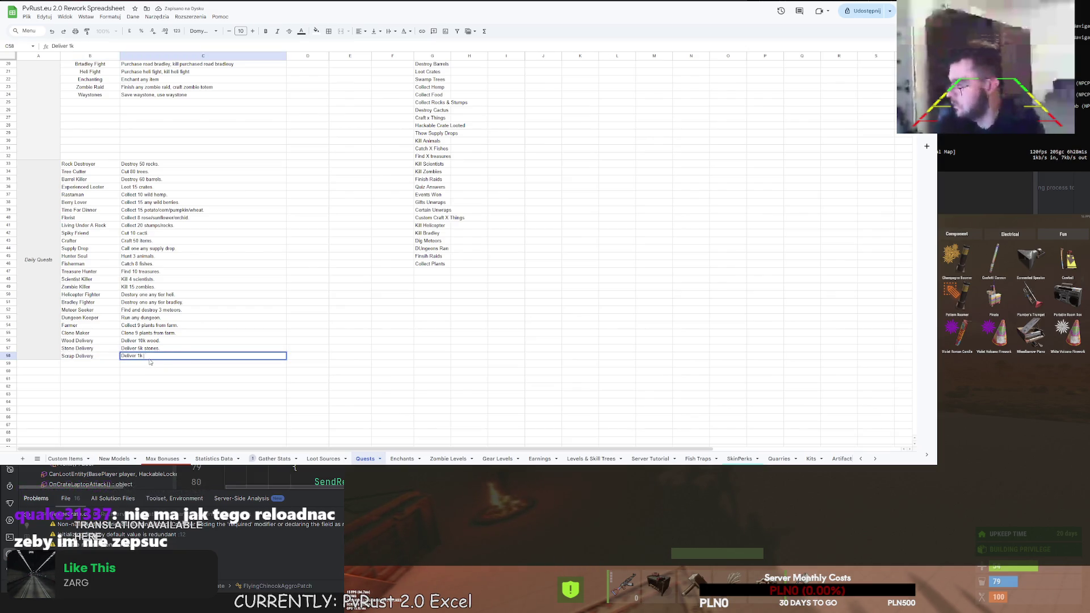
key("BackSpace")
key("BackSpace")
key("BackSpace")
type("00 scrap.")
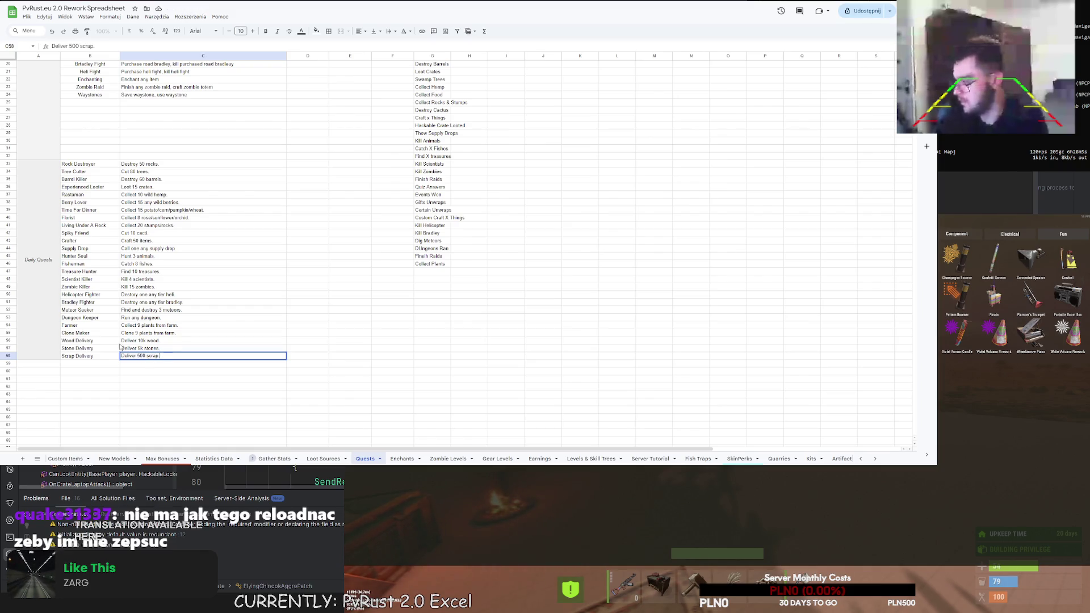
left_click(89, 372)
scroll(73, 366, "up", 2)
left_click_drag(79, 200, 83, 396)
left_click(88, 370)
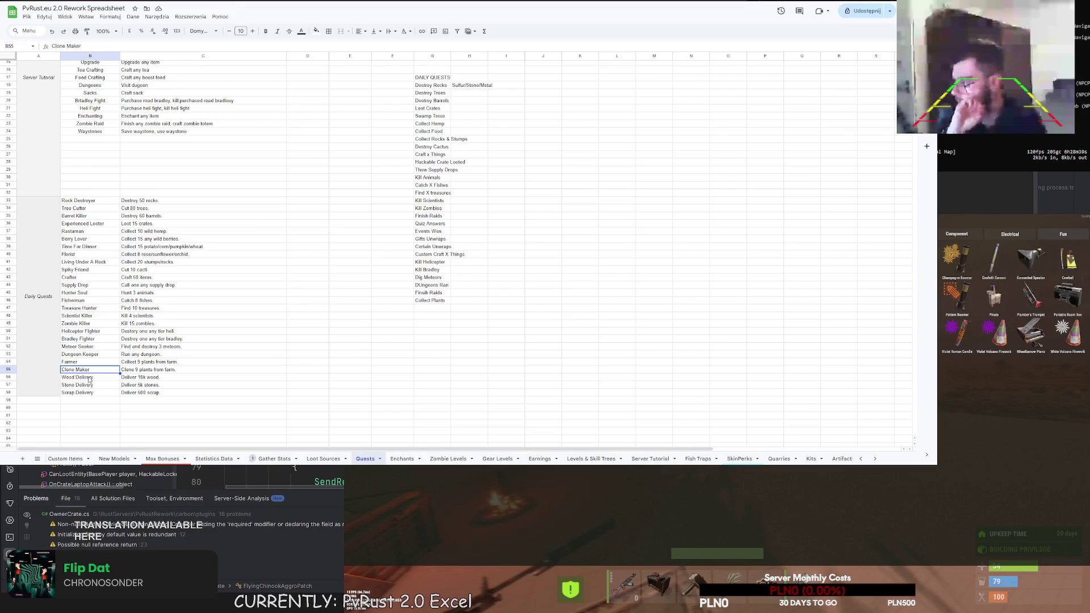
left_click(141, 201)
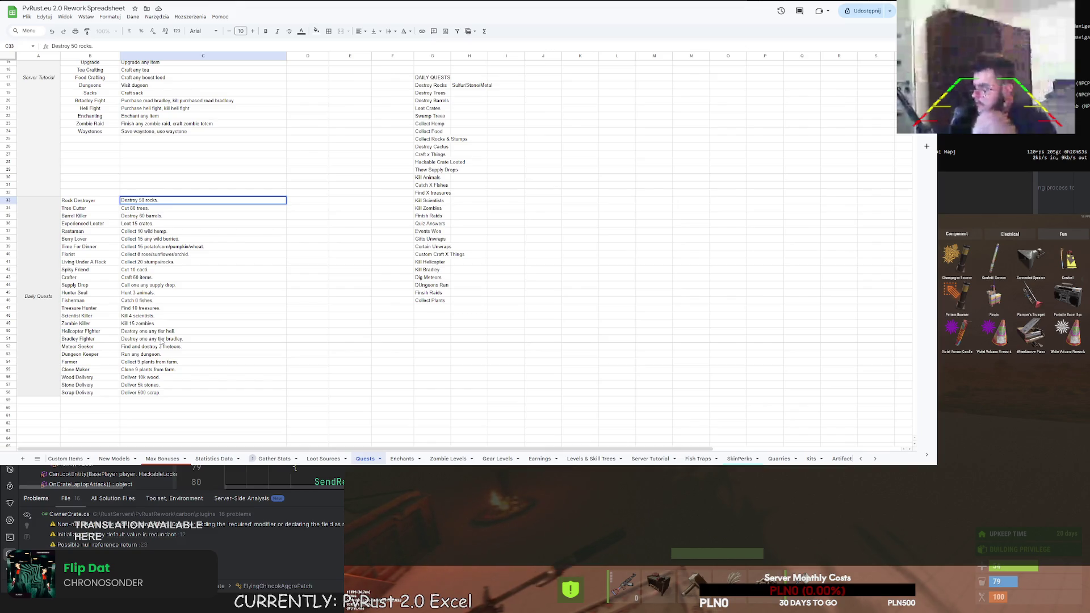
Tier rocks 50/60, trees 80/90/100, barrels 50/60/70, crates 15/20/25, hemp 10/12/15, berries 15/18/20
type("/60")
key("Return")
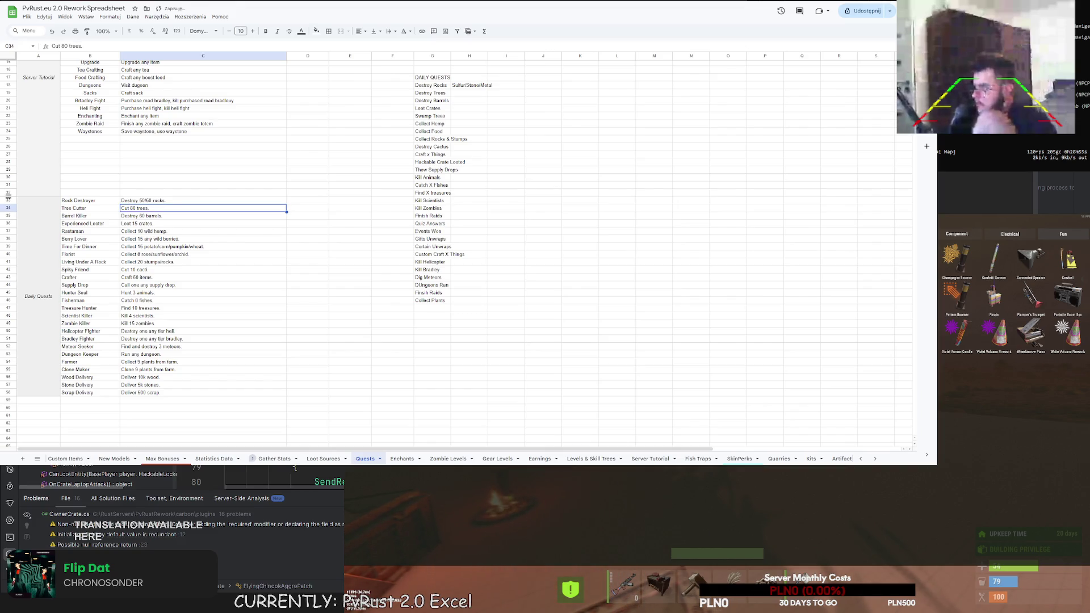
double_click(137, 209)
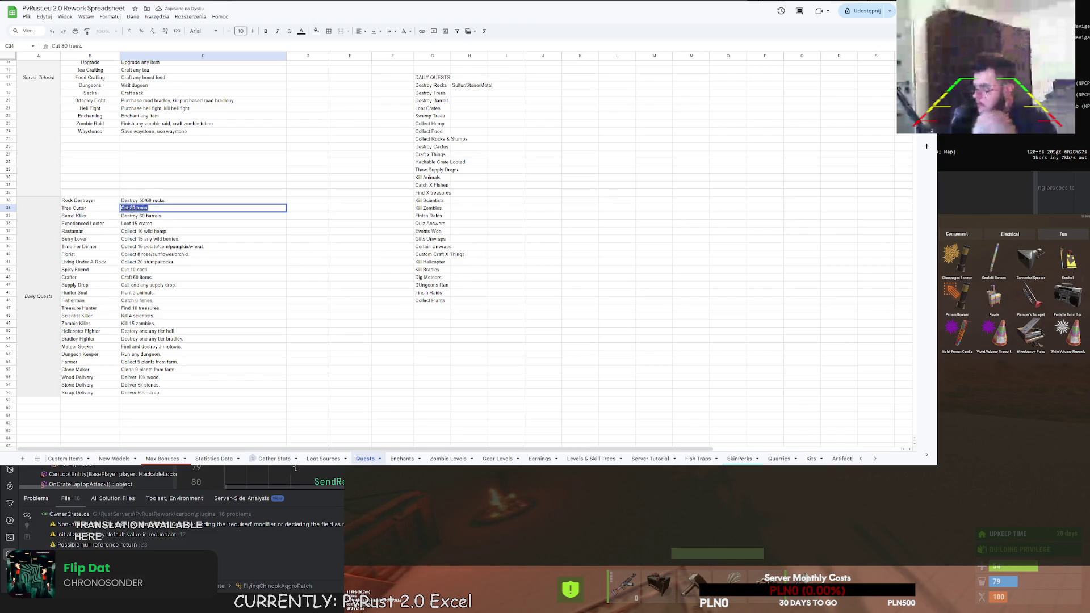
type("0/90/10")
key("Return")
double_click(146, 216)
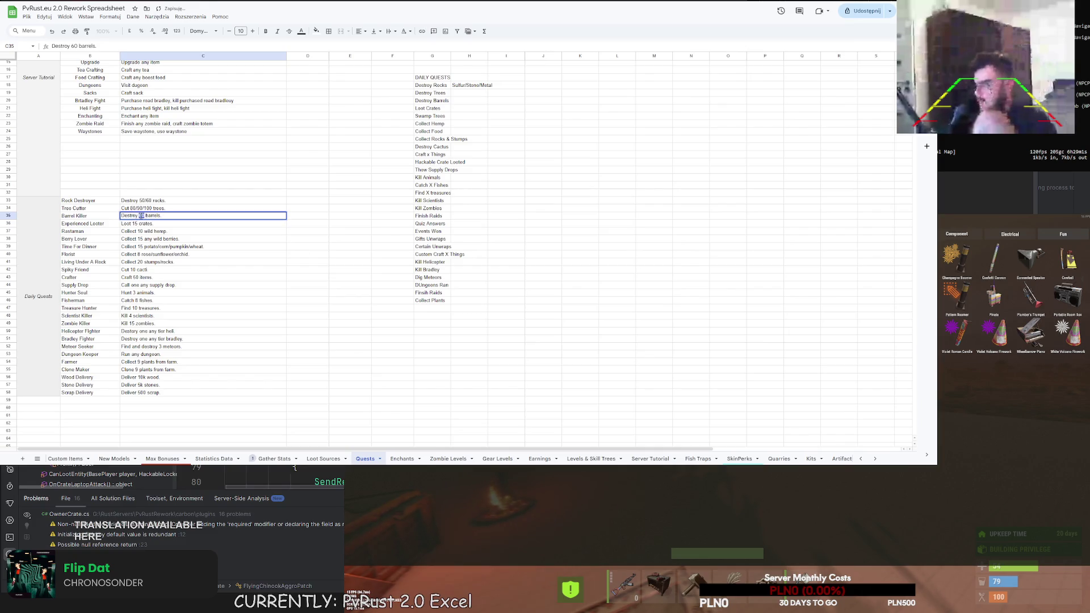
type("50/60/7")
key("Return")
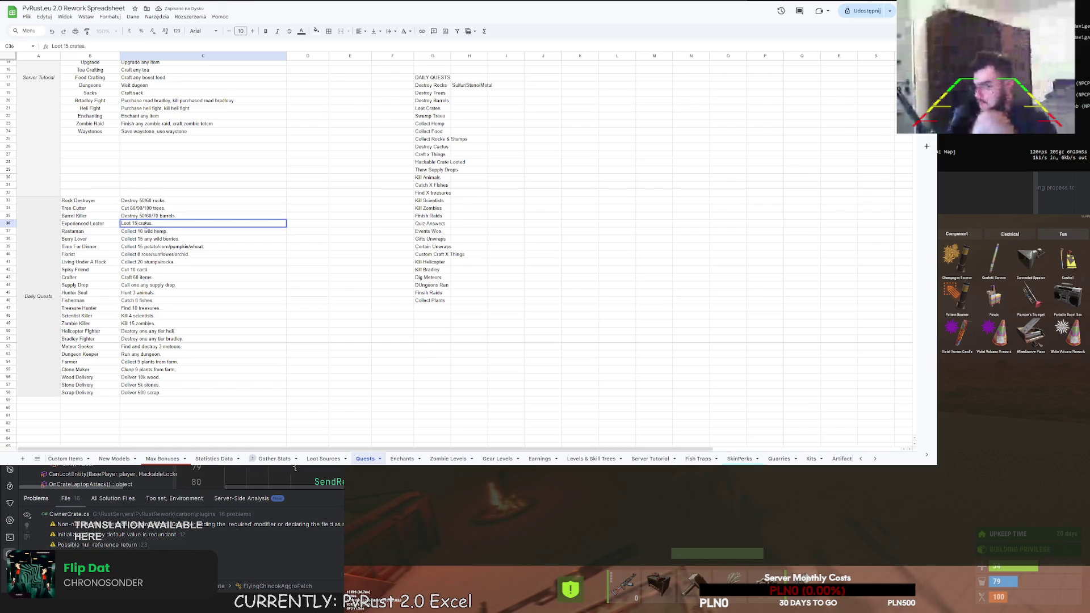
key("Return")
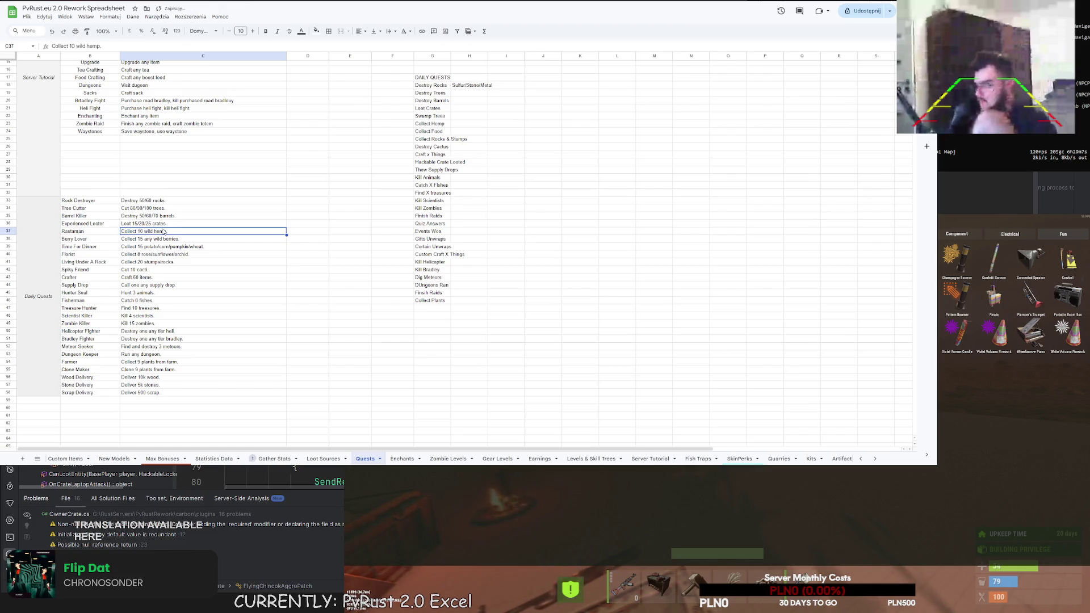
type("/12/")
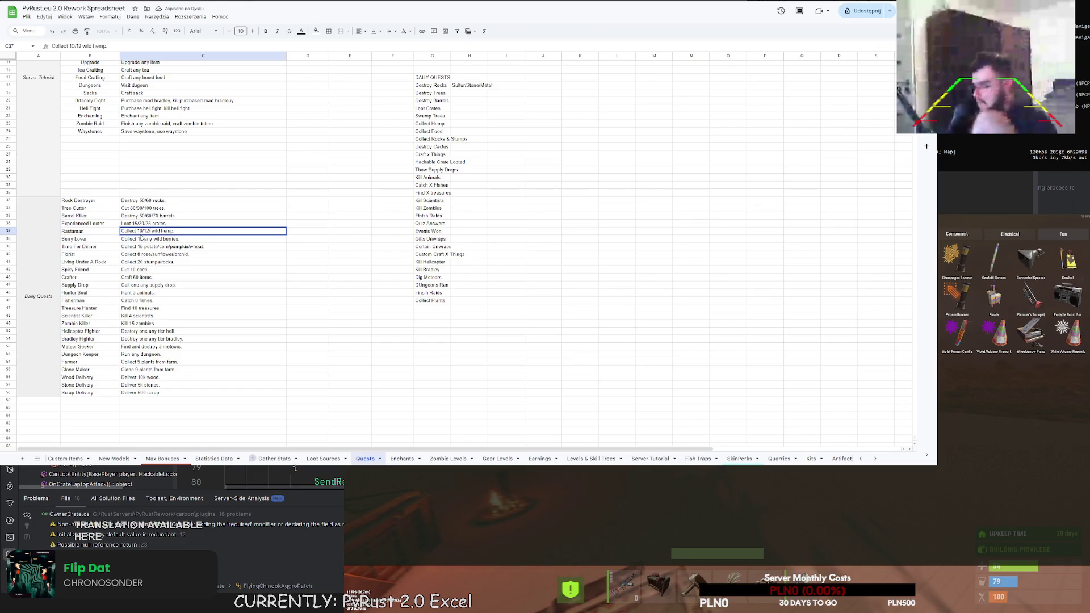
type("15")
key("Return")
type("/18/20")
key("Return")
Tier crops 15/18/20, flowers 8/10/12, stumps/rocks 20/25/30, cacti 10/12/15 and crafting 40/50/60
double_click(144, 246)
type("/18/20")
key("Return")
double_click(140, 255)
type("/10/12")
key("Return")
left_click(137, 262)
type("/25/30")
key("Return")
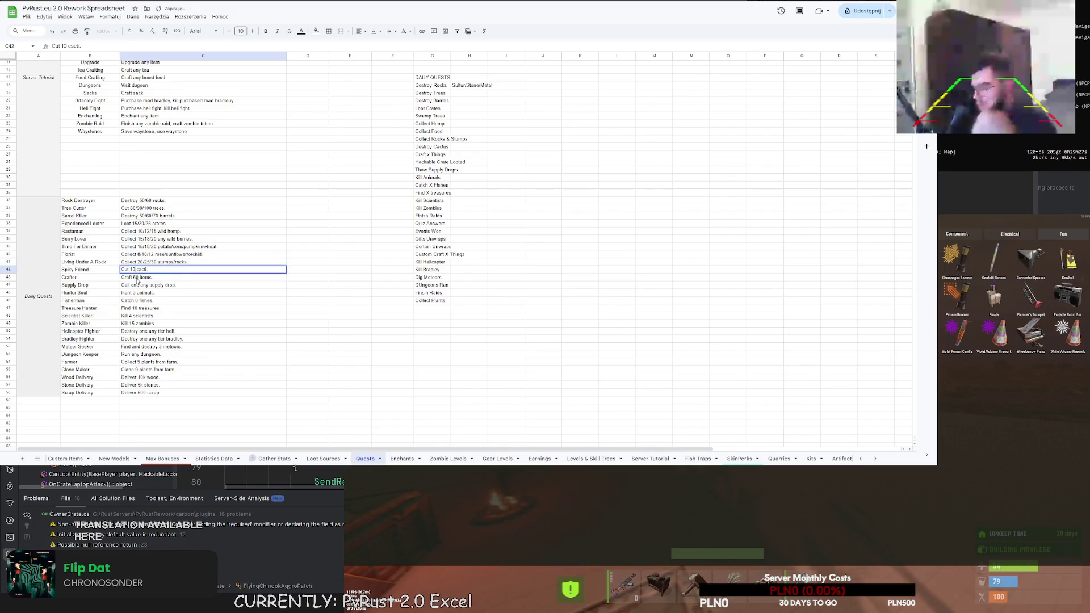
key("BackSpace")
key("BackSpace")
type("15")
key("Return")
double_click(135, 277)
type("40/50/6")
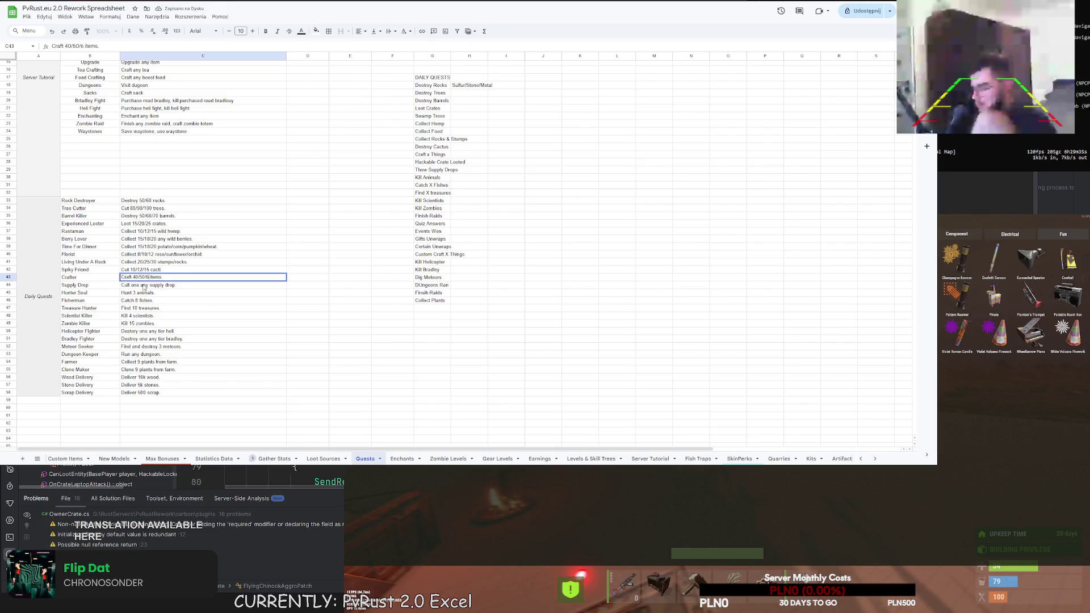
key("Return")
Add tiers to the hunting and fishing quests and make treasures 10/12/14
left_click(144, 292)
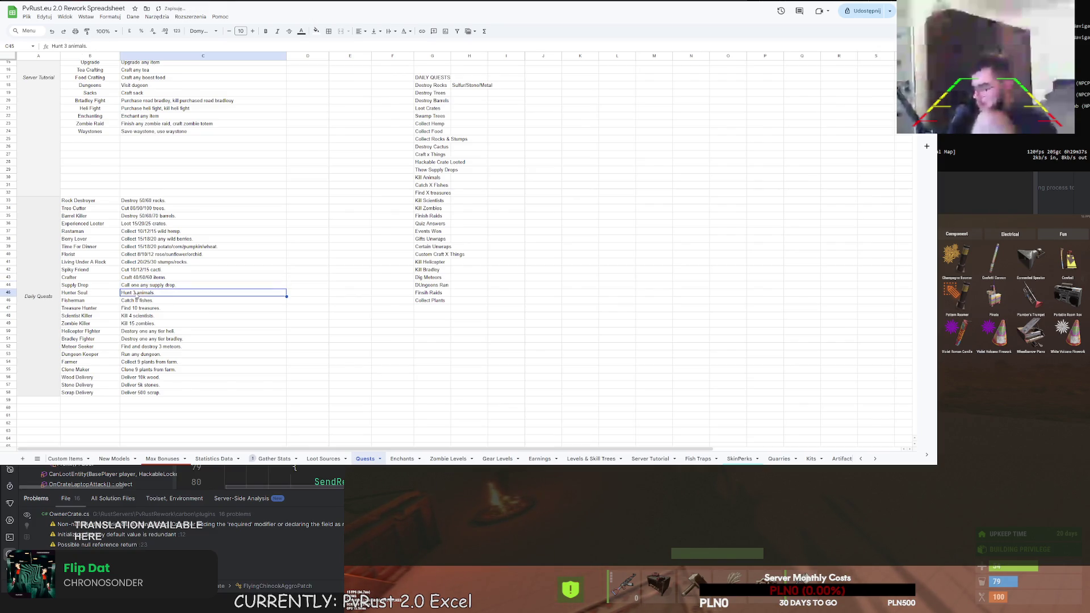
type("/4/5")
left_click(148, 303)
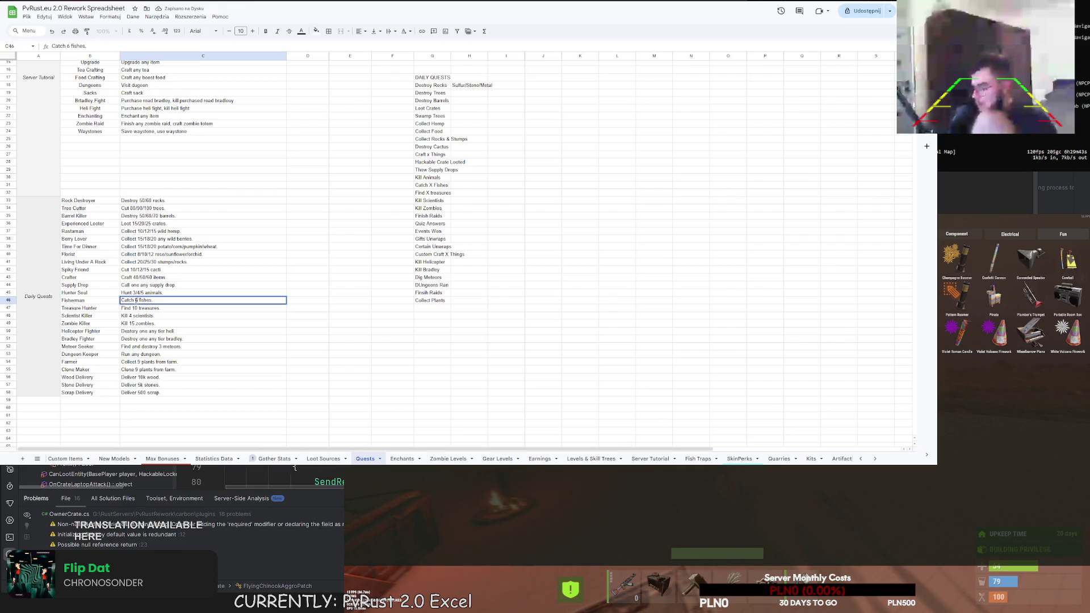
type("/8/0")
left_click(139, 307)
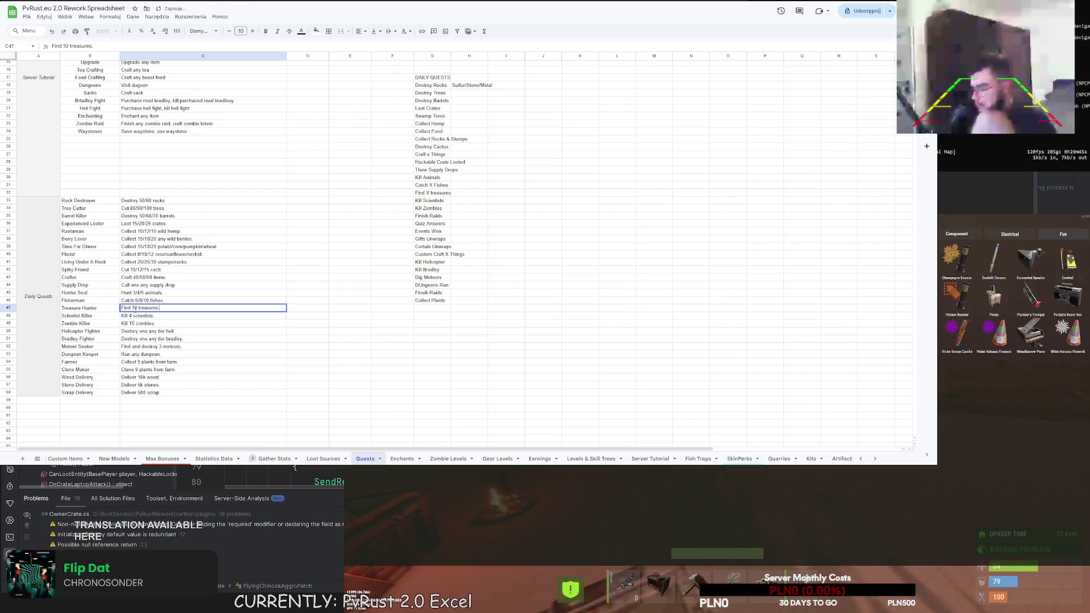
double_click(134, 307)
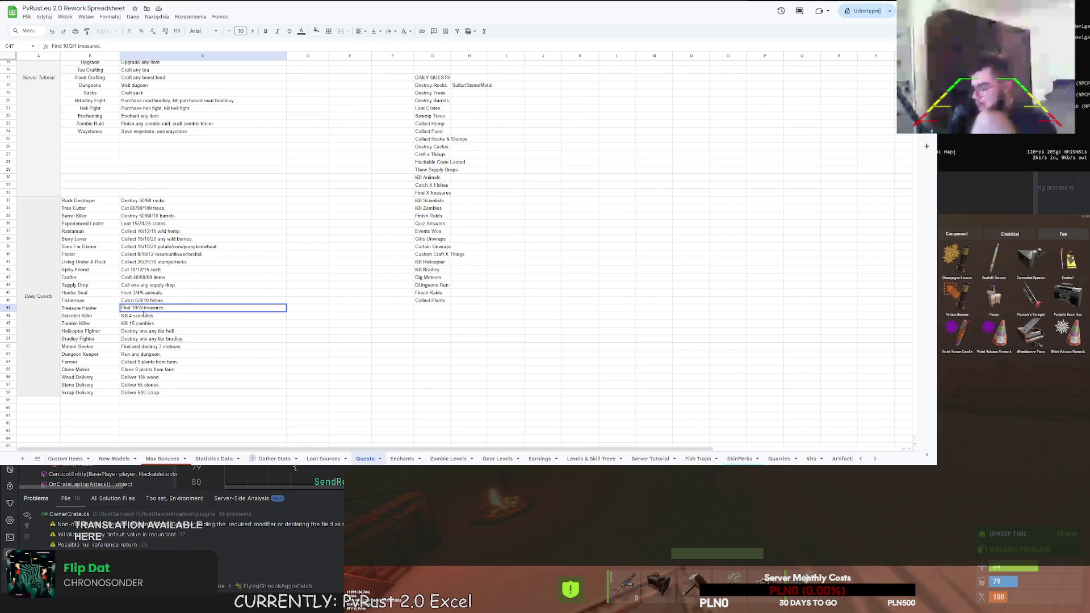
key("Return")
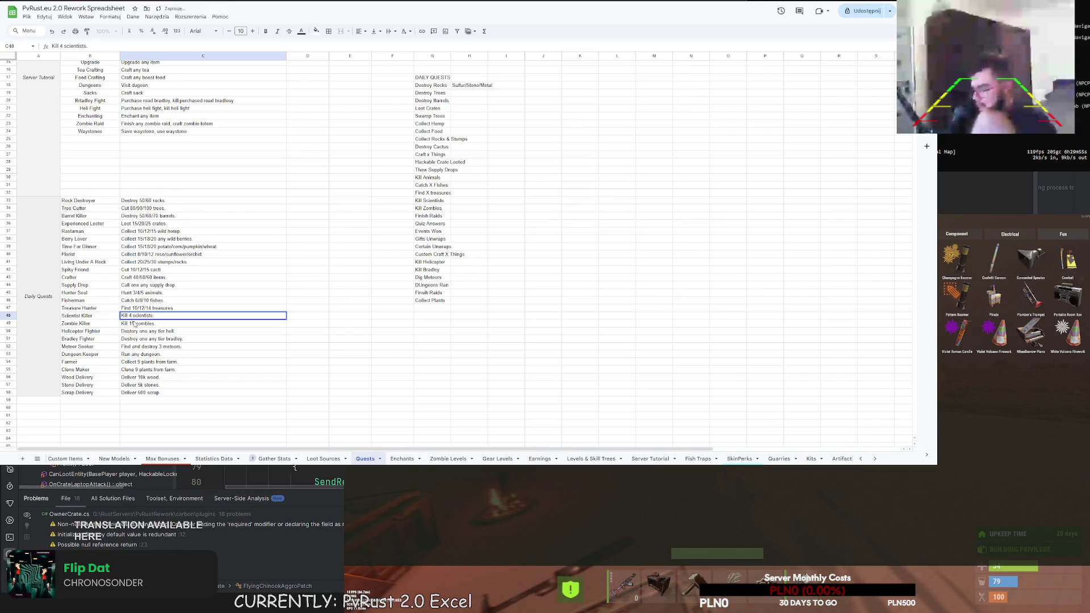
type("/6/7")
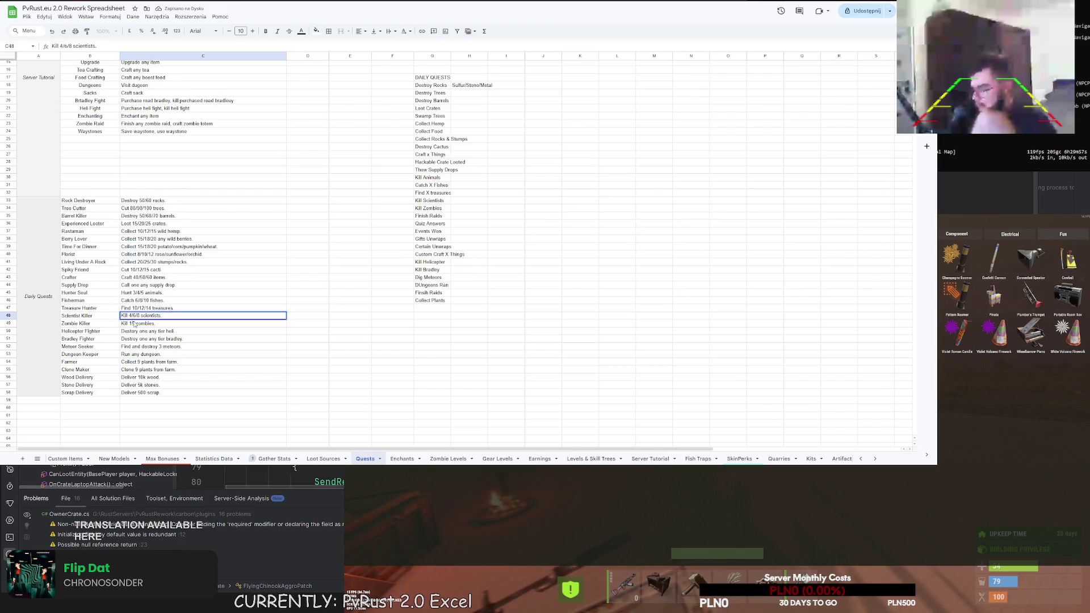
Tier the zombies quest to 15/20/25 and the meteors quest to 3/4/5
double_click(134, 323)
type("/20")
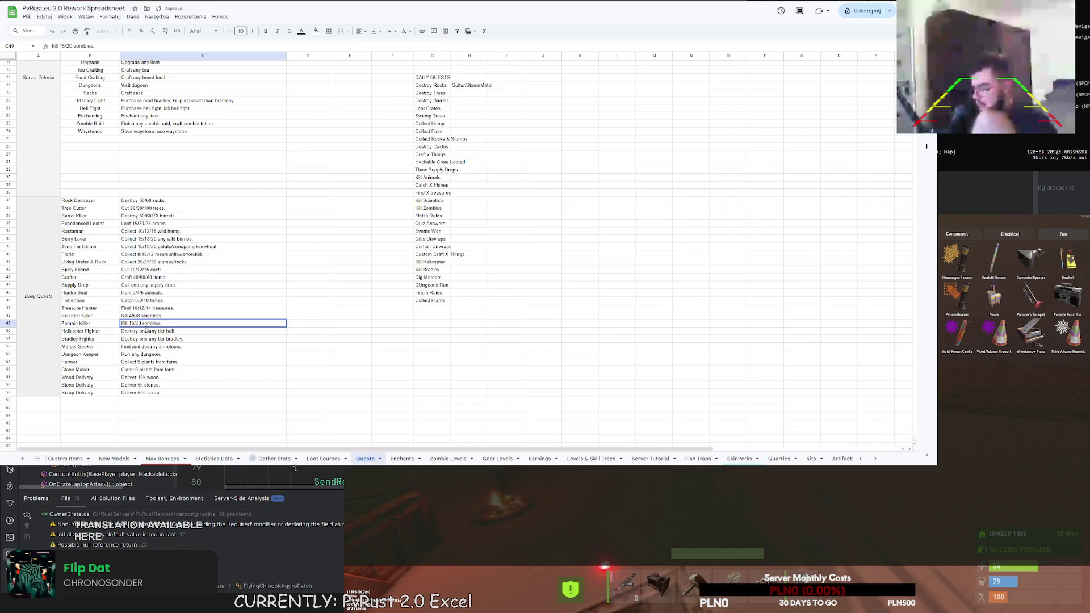
type("/25")
key("Return")
key("Down")
key("Down")
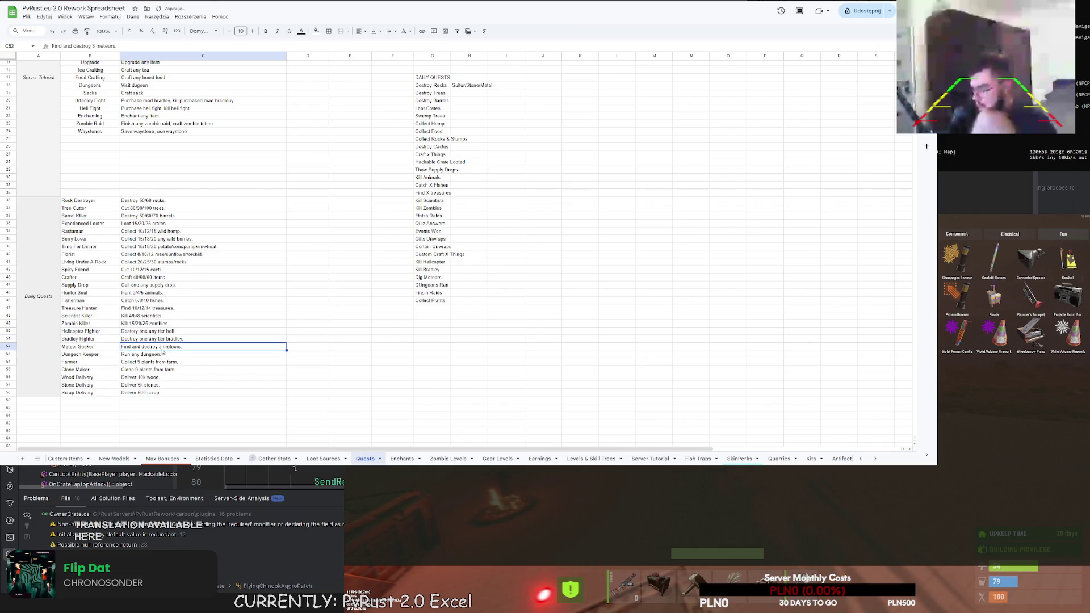
double_click(163, 348)
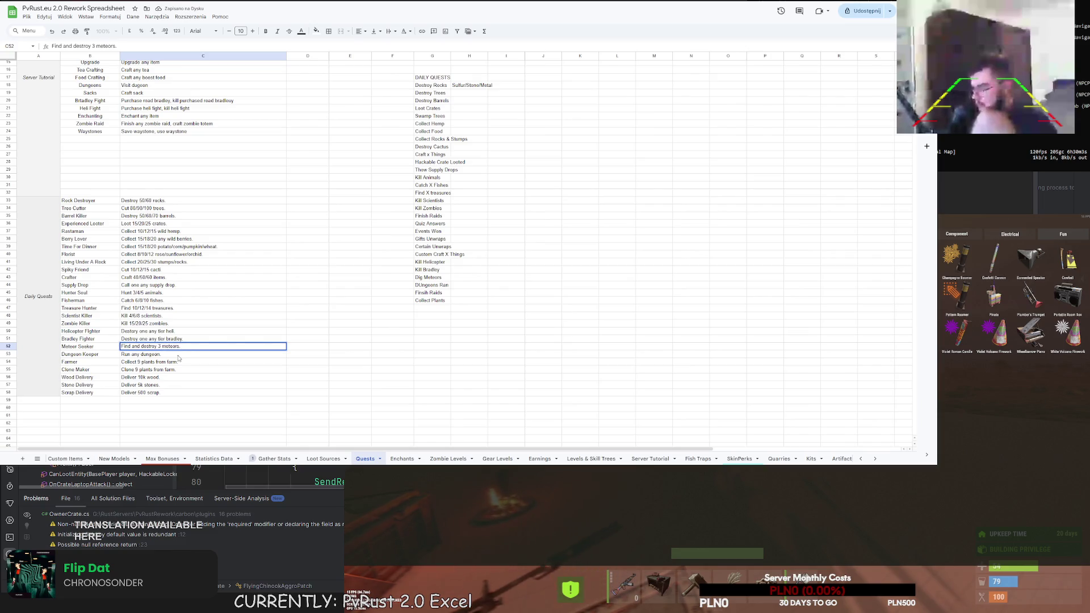
type("/4/5")
left_click(158, 363)
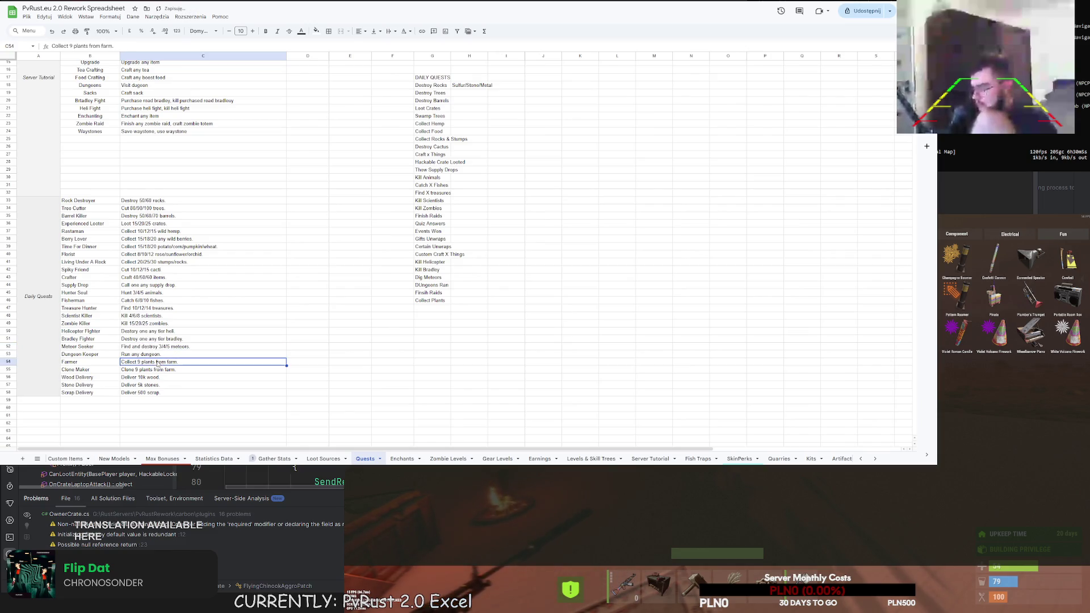
double_click(157, 363)
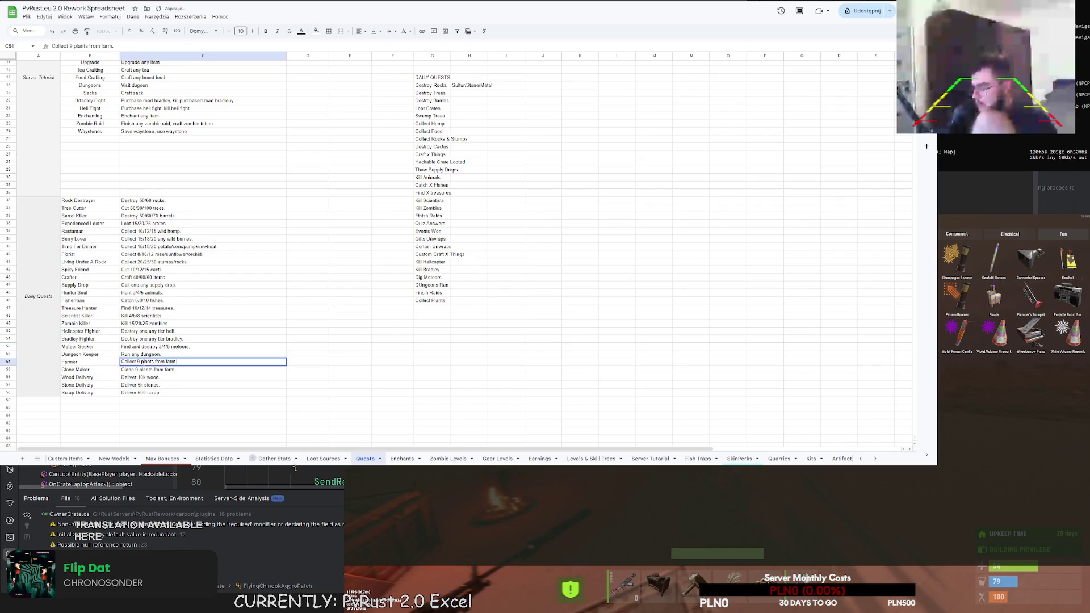
left_click(148, 378)
Change the wood delivery to 'Deliver 5k/10k/15k wood.'
double_click(146, 377)
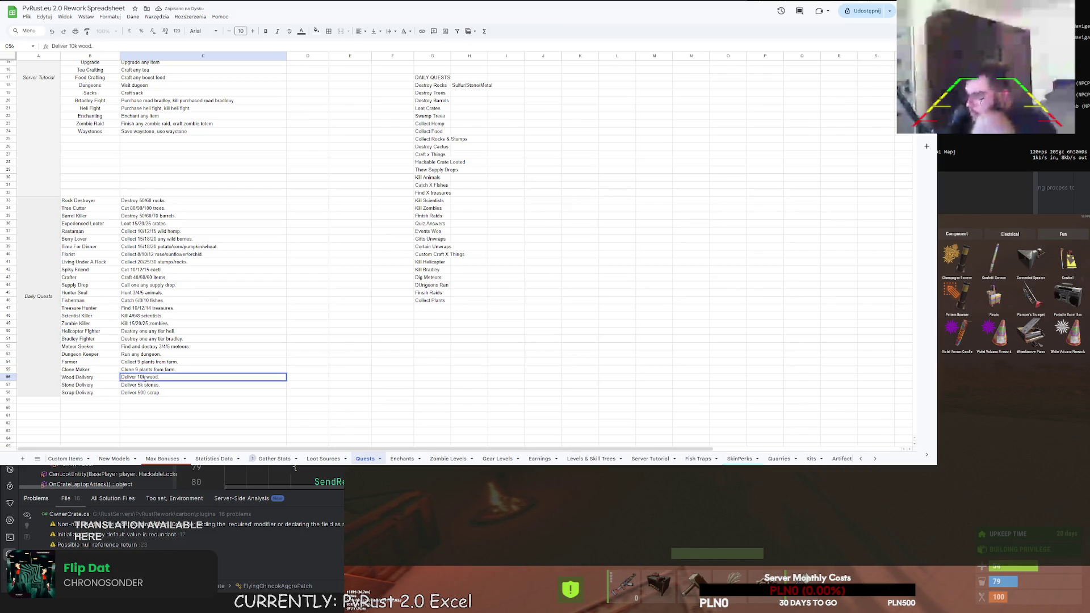
type("/15k")
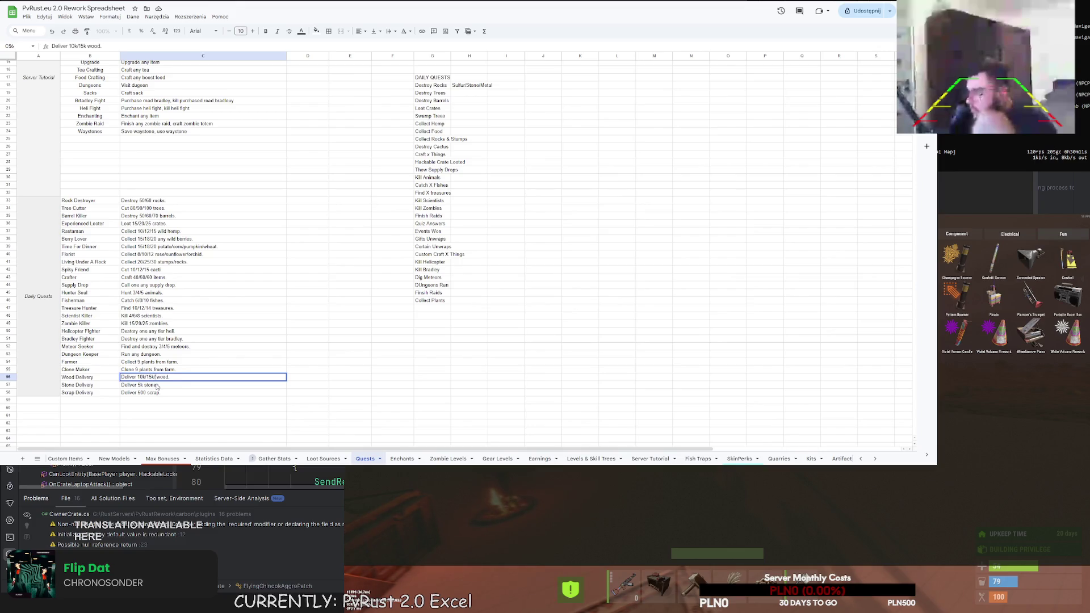
key("BackSpace")
key("BackSpace")
key("BackSpace")
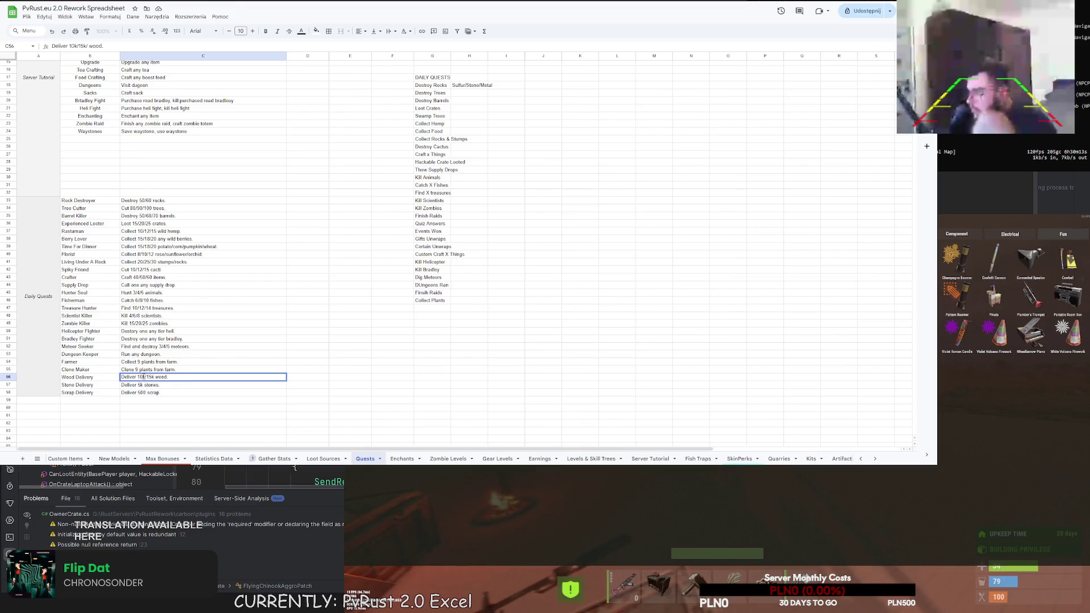
left_click(139, 377)
type("5/")
key("BackSpace")
key("BackSpace")
key("Left")
type("/10")
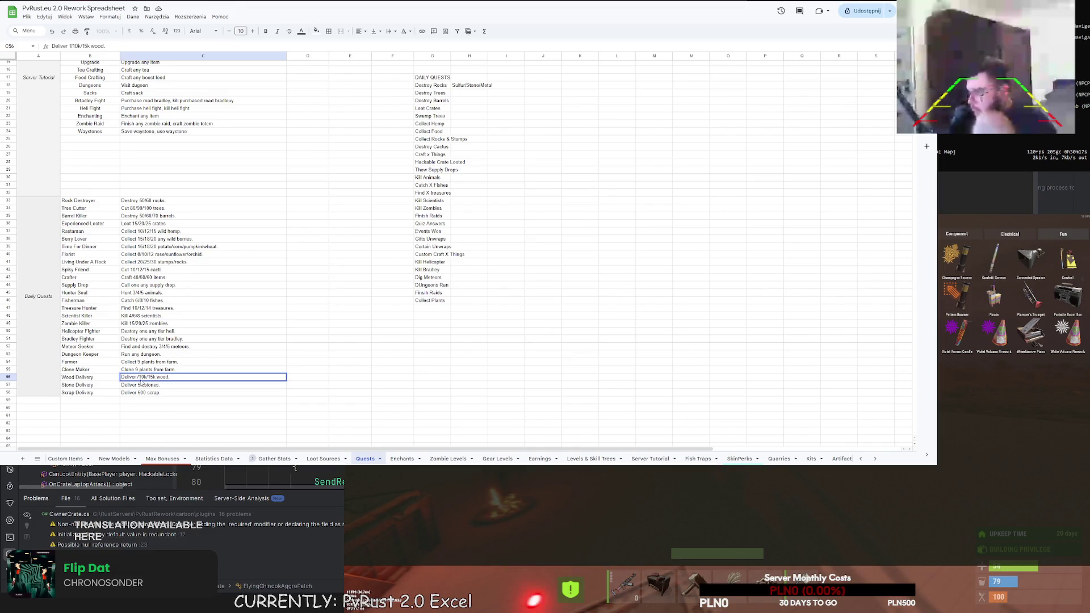
type("k")
double_click(137, 385)
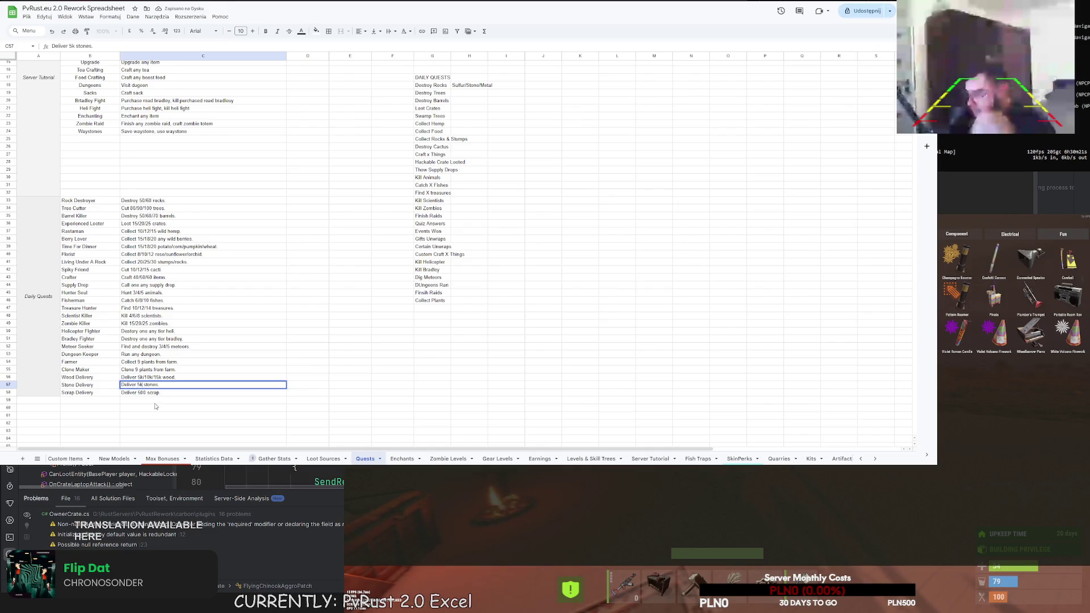
Set stone delivery to 3k/6k/9k stones and scrap delivery to 300/600/900 scrap
key("BackSpace")
key("BackSpace")
type("3k/5/")
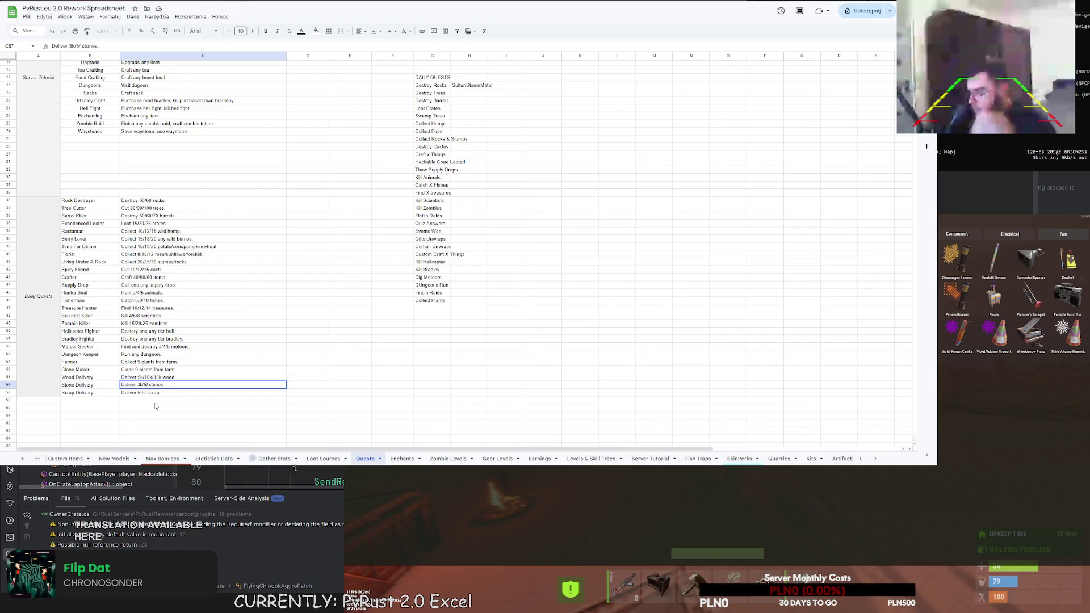
type("6k")
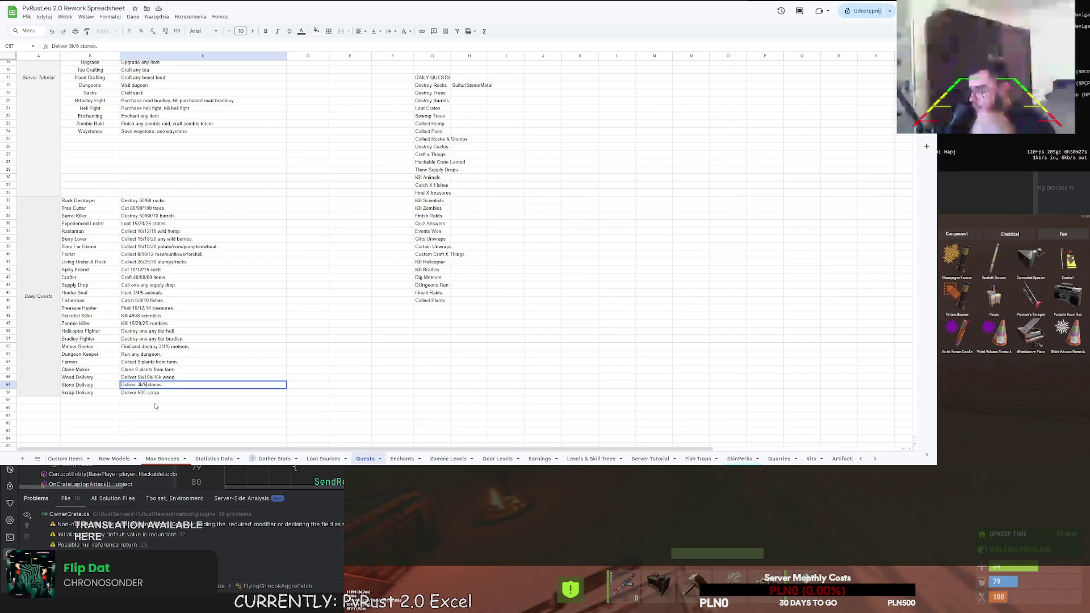
type("k/9k")
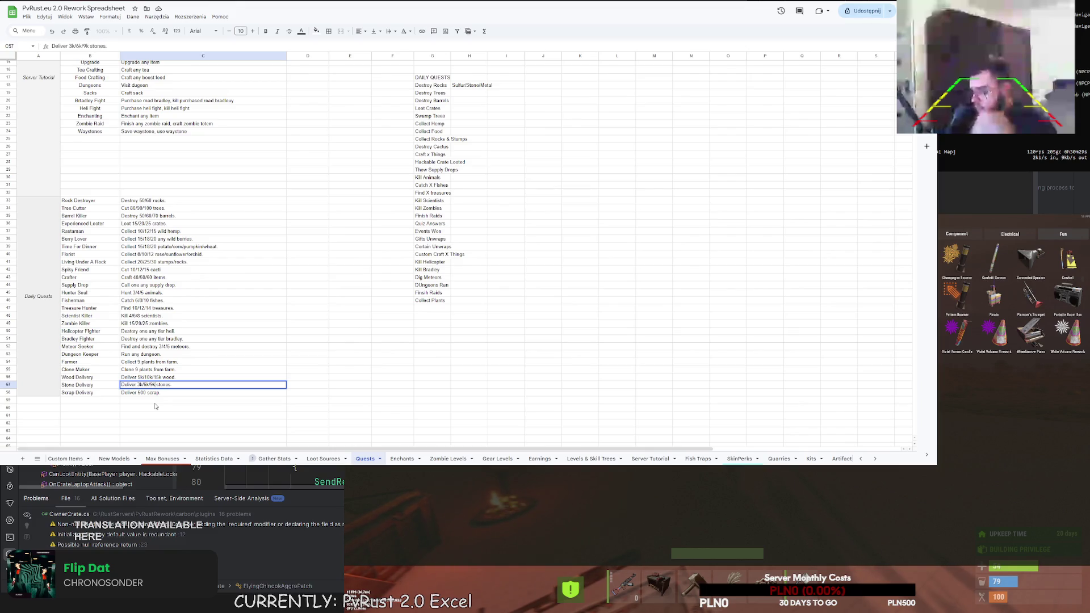
left_click(136, 393)
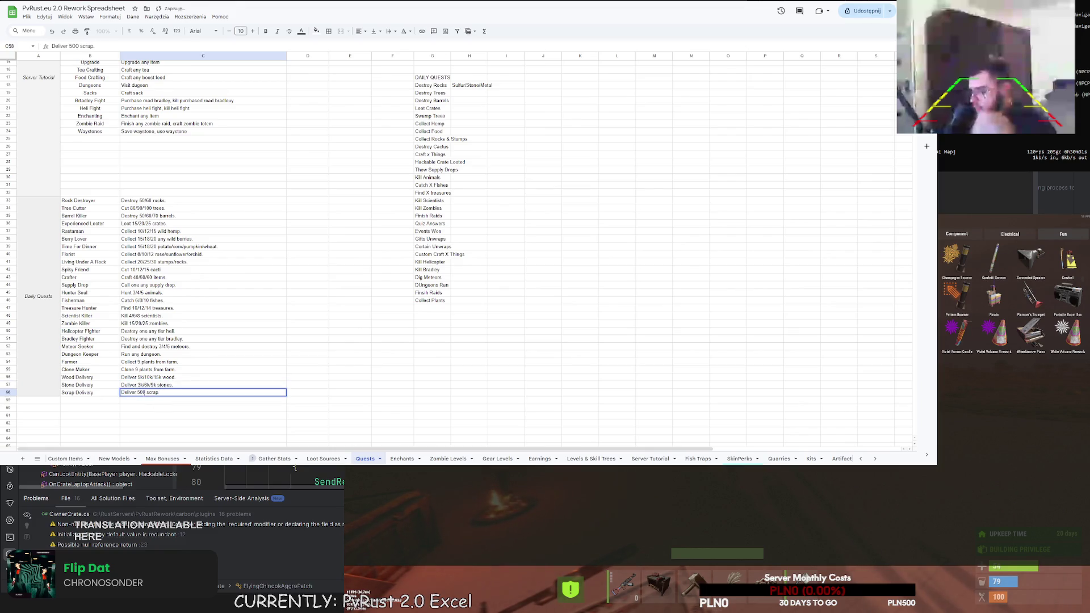
left_click(145, 393)
type("3")
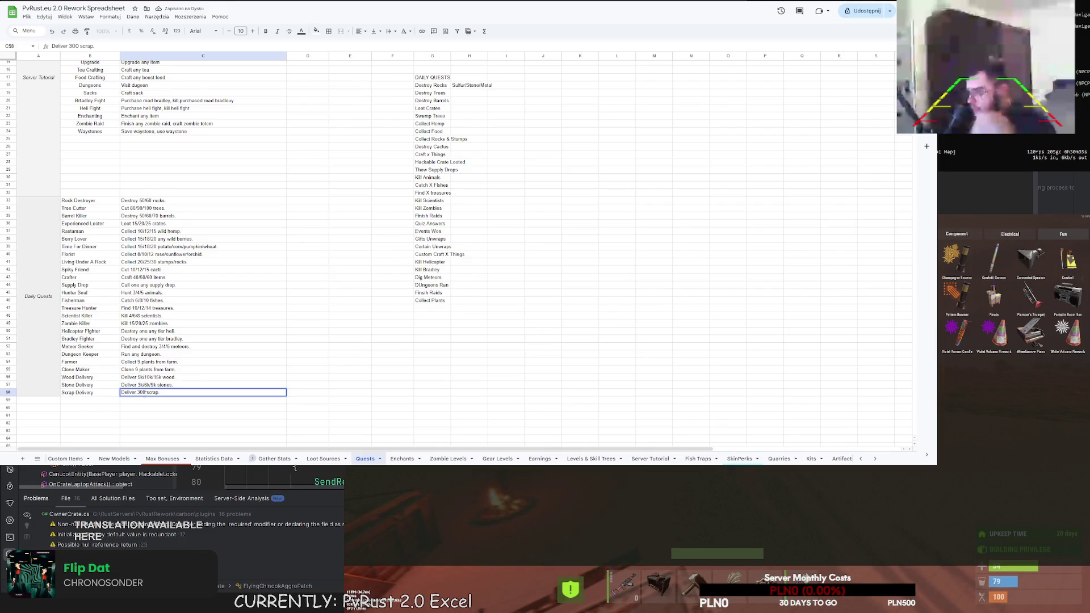
type("/600/900")
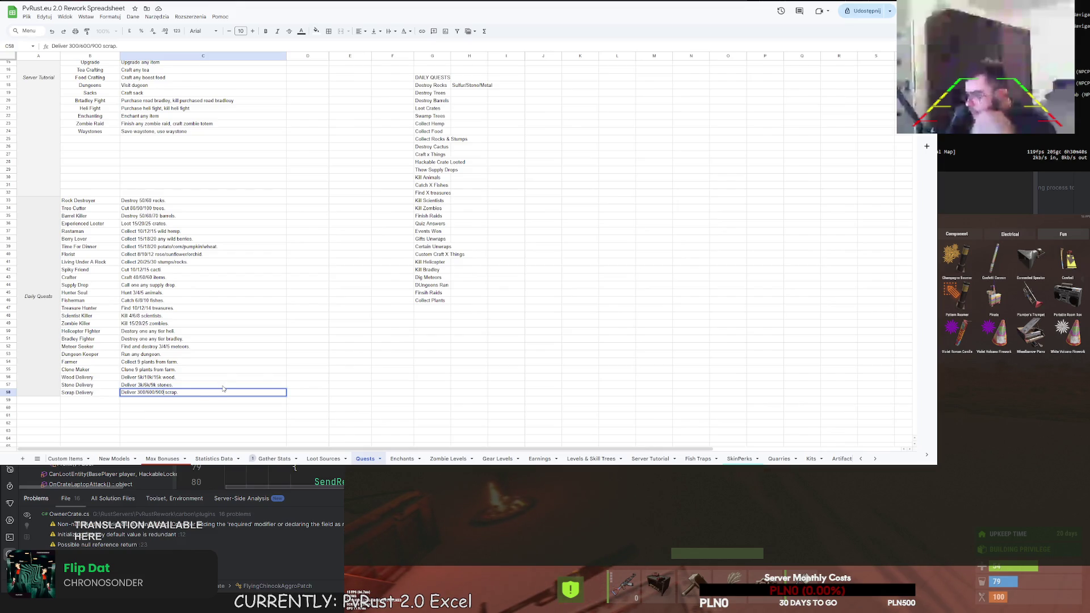
left_click(257, 385)
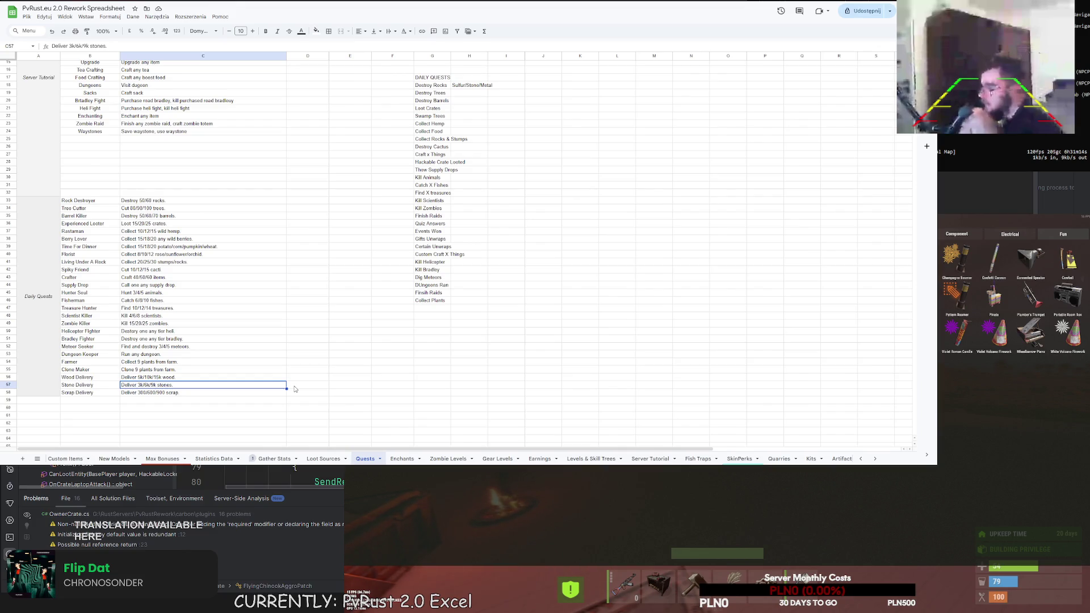
Merge cells A33:A65 into one Daily Quests label
scroll(306, 385, "up", 3)
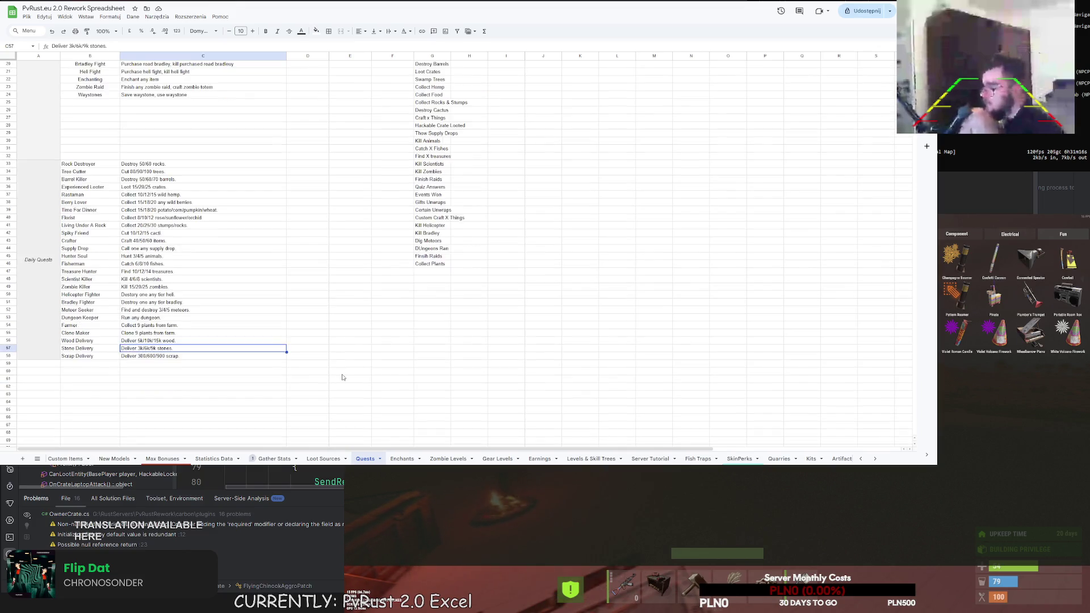
scroll(295, 379, "down", 6)
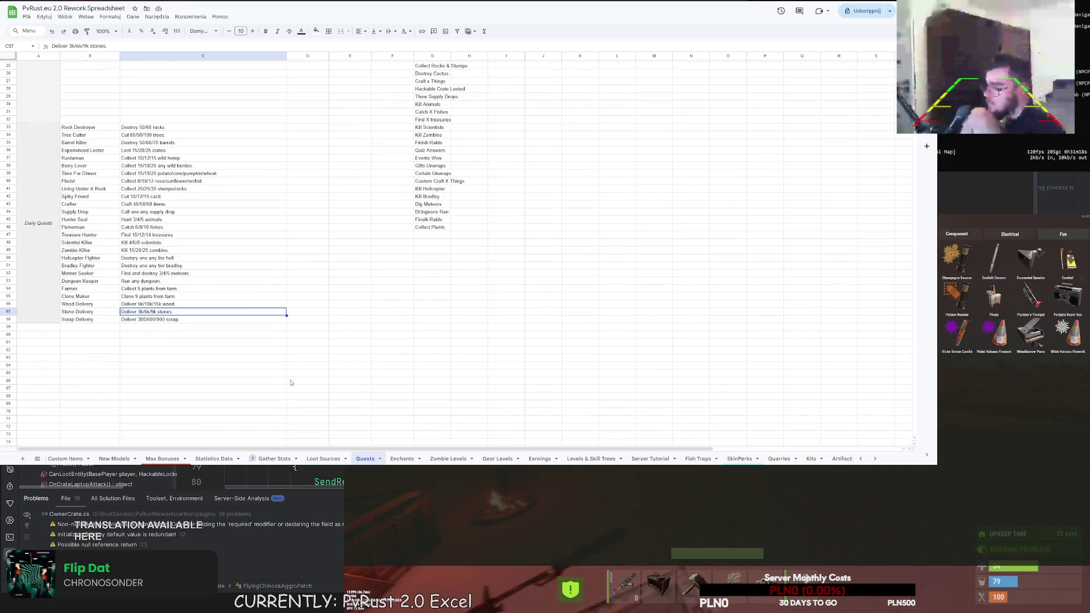
left_click_drag(38, 358, 40, 321)
left_click_drag(39, 373, 39, 318)
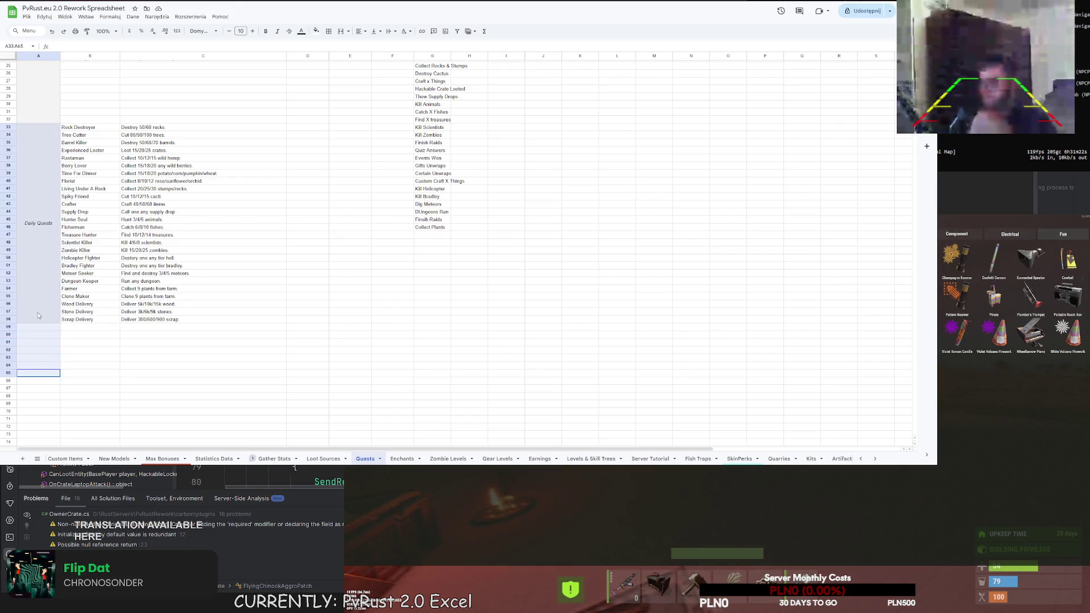
left_click(340, 31)
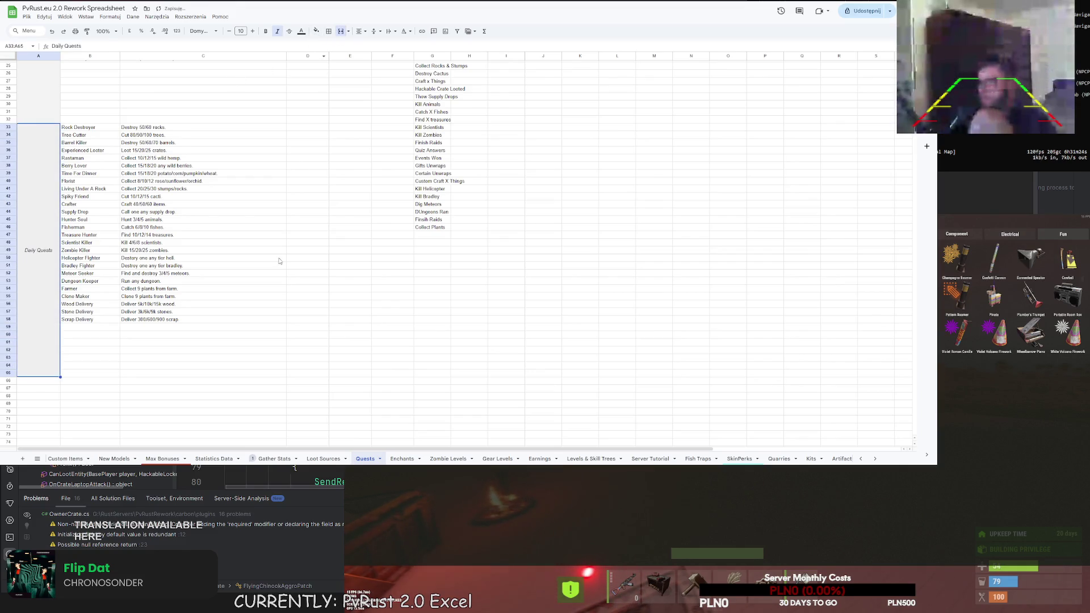
left_click(278, 258)
scroll(131, 355, "up", 2)
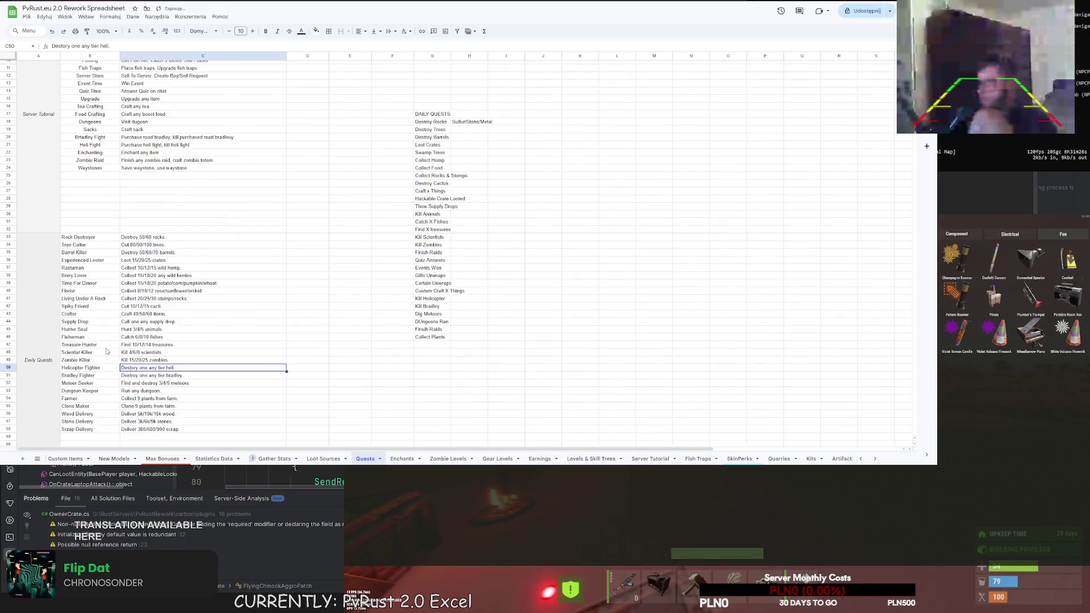
scroll(114, 352, "down", 3)
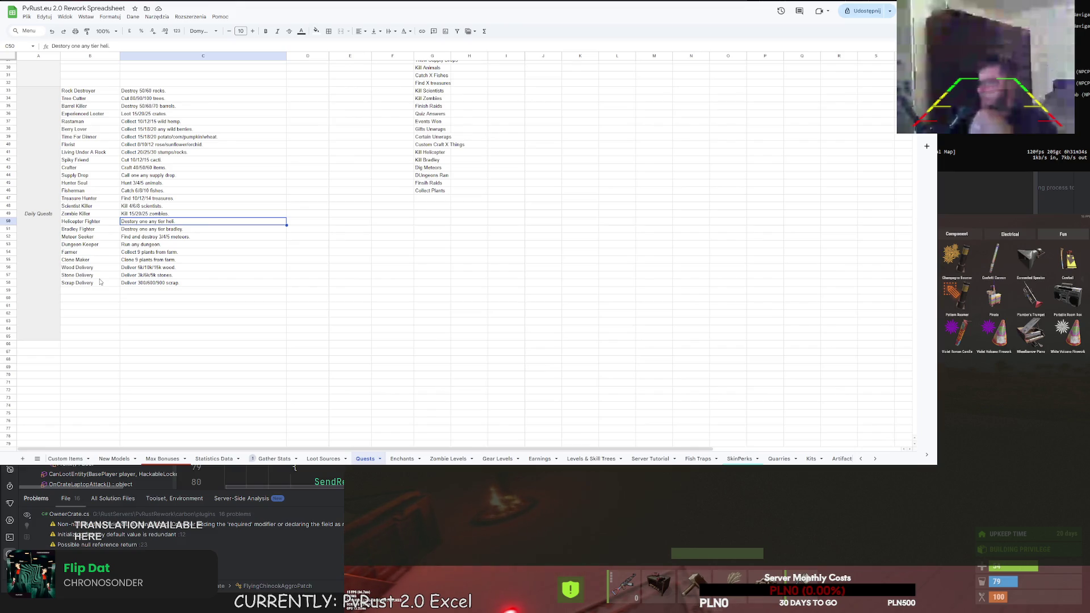
scroll(99, 282, "up", 10)
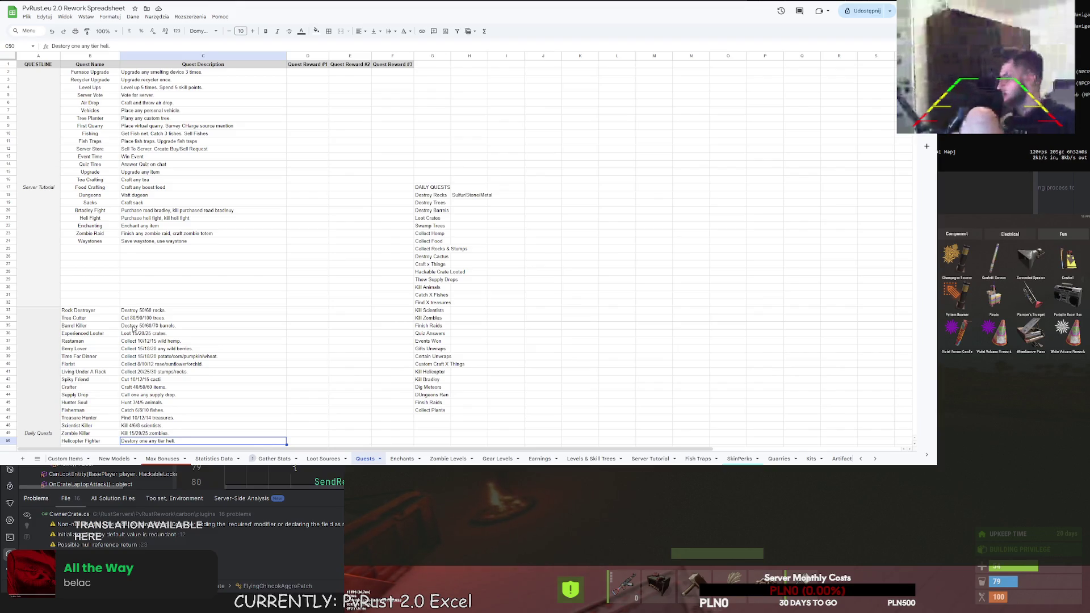
scroll(193, 296, "down", 10)
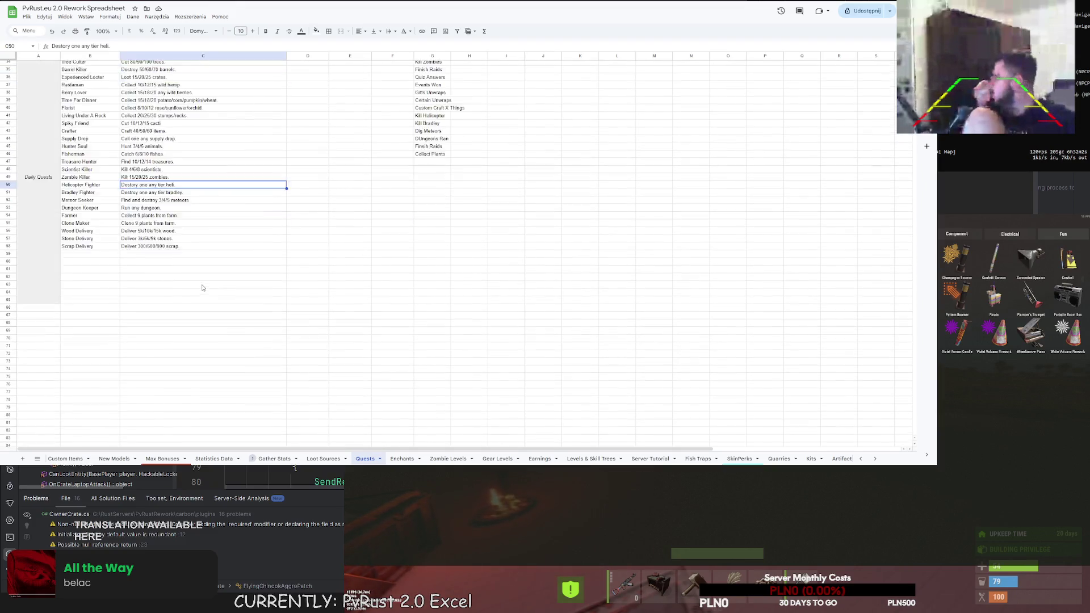
scroll(202, 288, "up", 6)
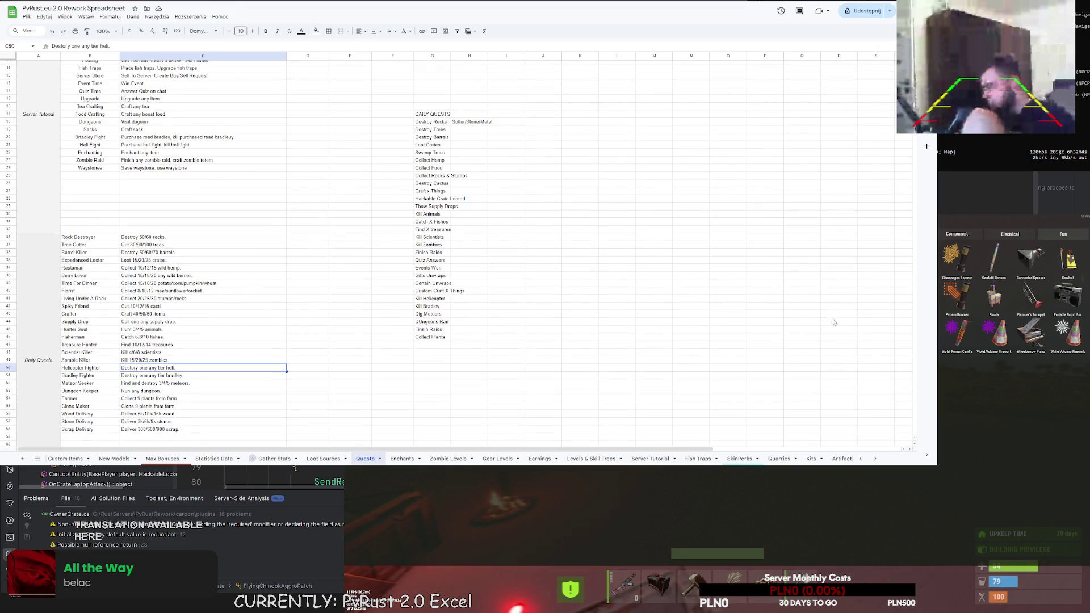